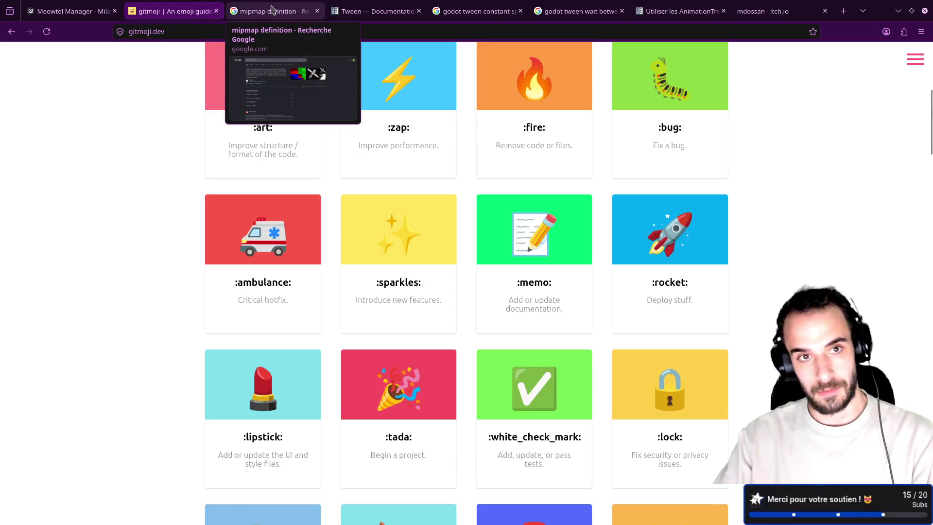
Step: Check the Meowtel Manager board, orbit the Blender cat, and browse the gitmoji and mipmap references
left_click(77, 11)
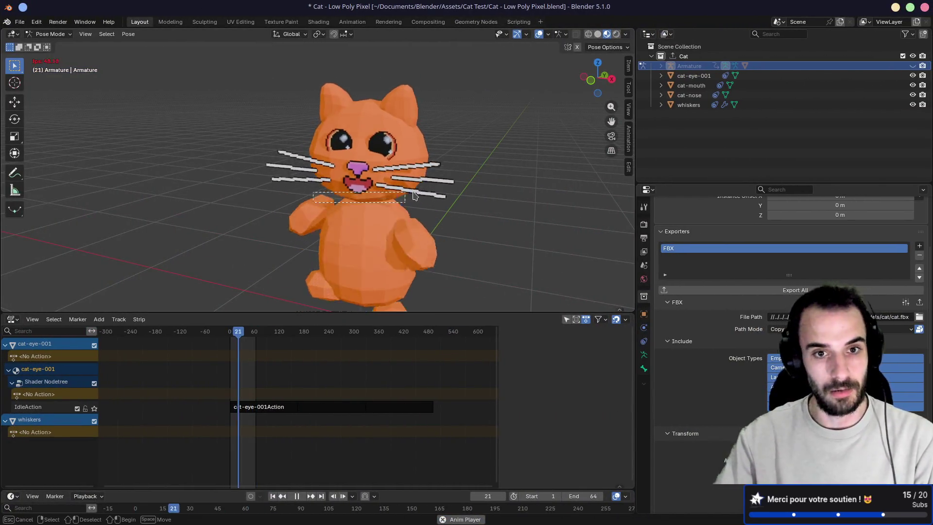
mouse_move(294, 202)
left_mouse_down()
mouse_move(321, 175)
mouse_move(318, 156)
mouse_move(403, 216)
left_mouse_up()
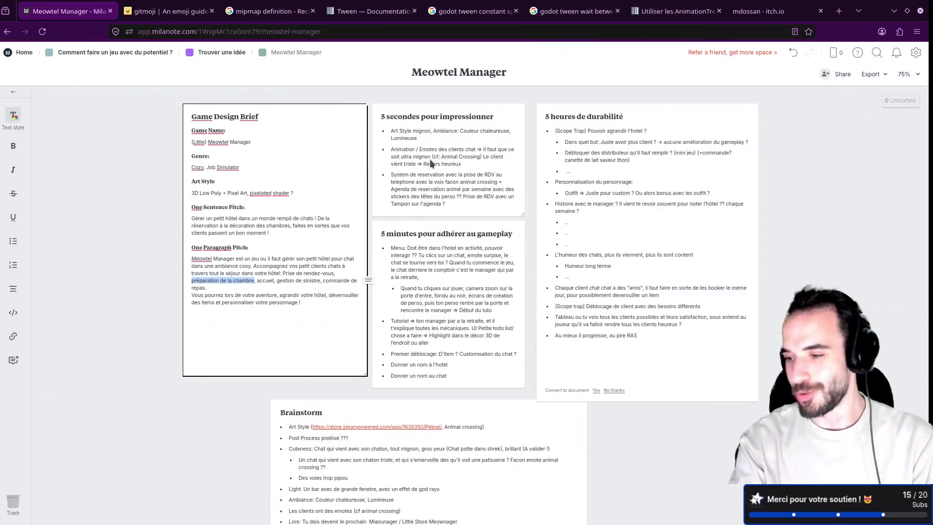
key("ctrl+Tab")
left_click(259, 15)
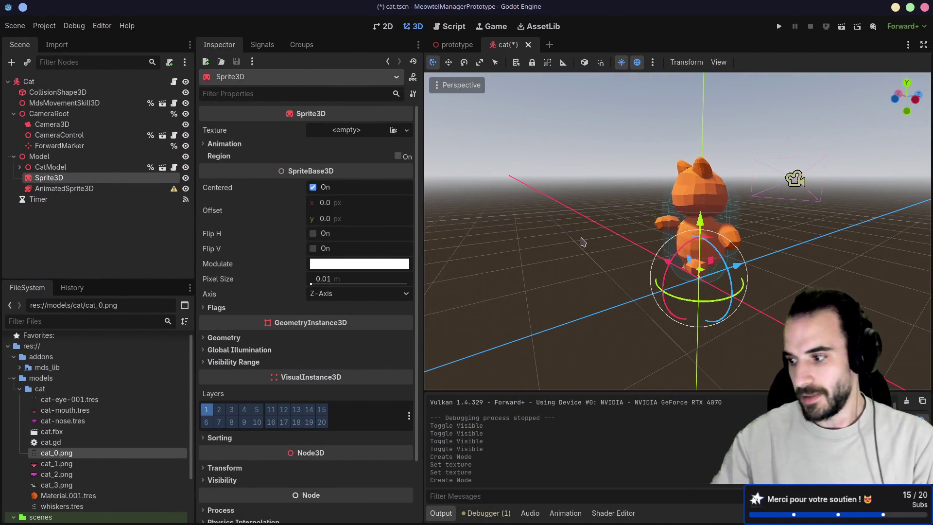
Step: Give the AnimatedSprite3D a new SpriteFrames resource and open it in the SpriteFrames editor
left_click(106, 190)
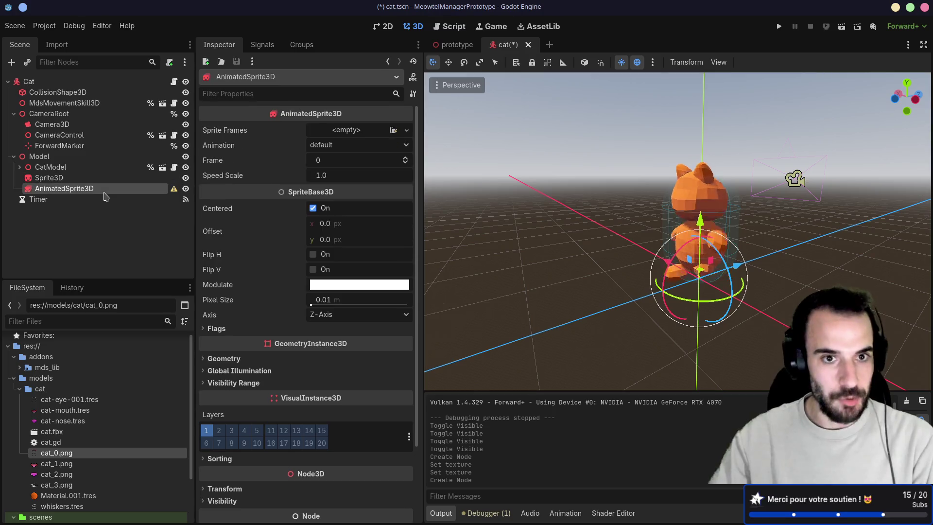
left_click(342, 135)
left_click(374, 158)
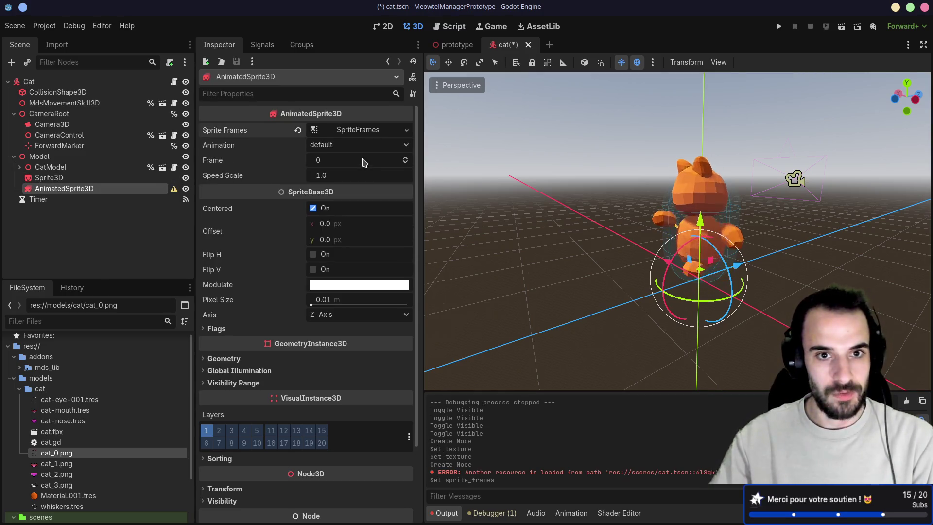
left_click(348, 131)
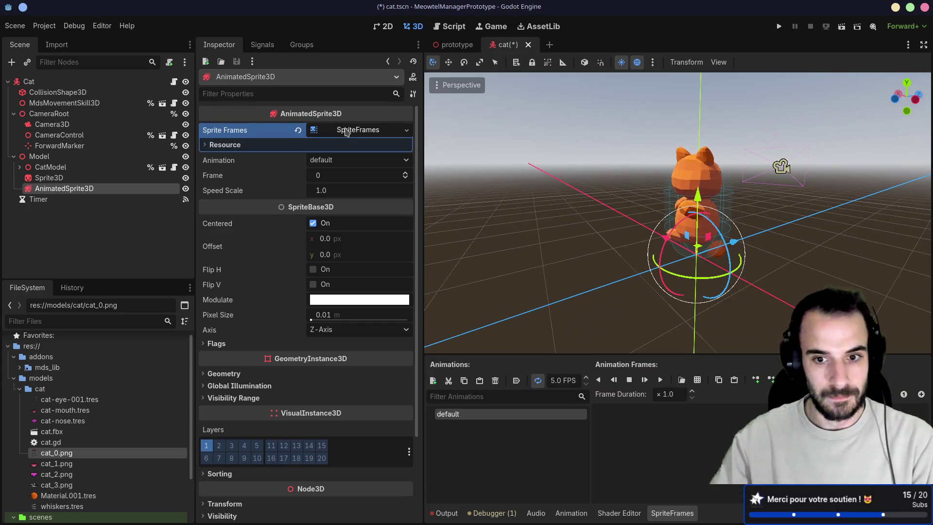
Step: Add a second animation, keeping the name new_animation, and start adding frames from a sprite sheet
left_click(431, 381)
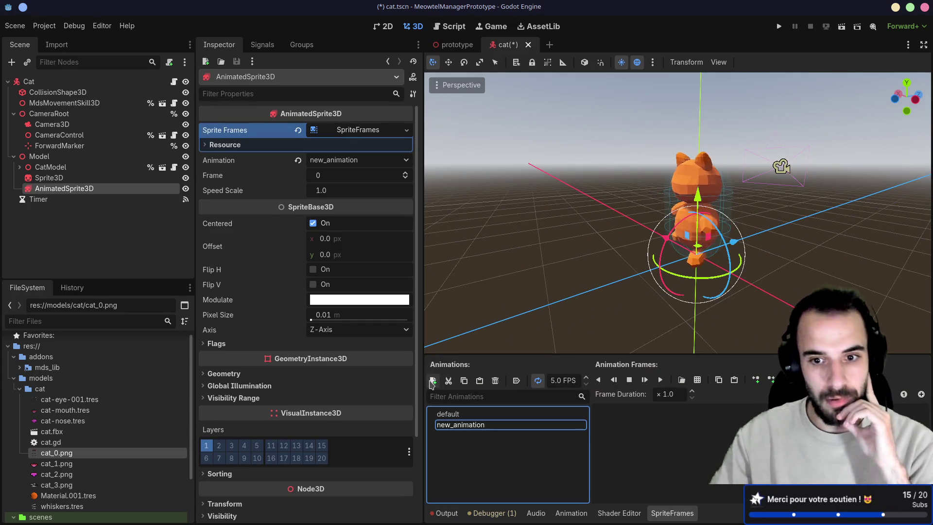
left_click(450, 427)
key("BackSpace")
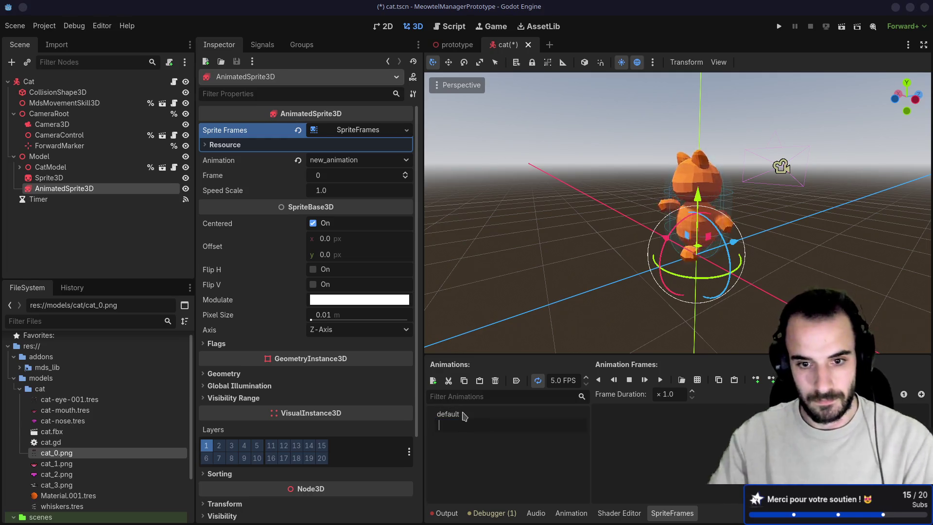
key("Escape")
left_click(698, 379)
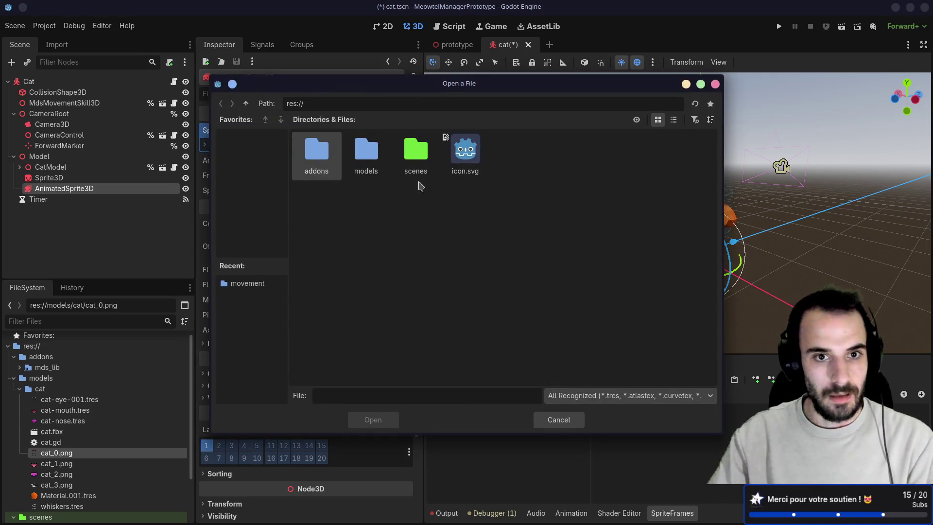
Step: Load models/cat/cat_0.png, slice it 1 horizontal by 3 vertical, and add all three eye frames
double_click(366, 153)
double_click(321, 156)
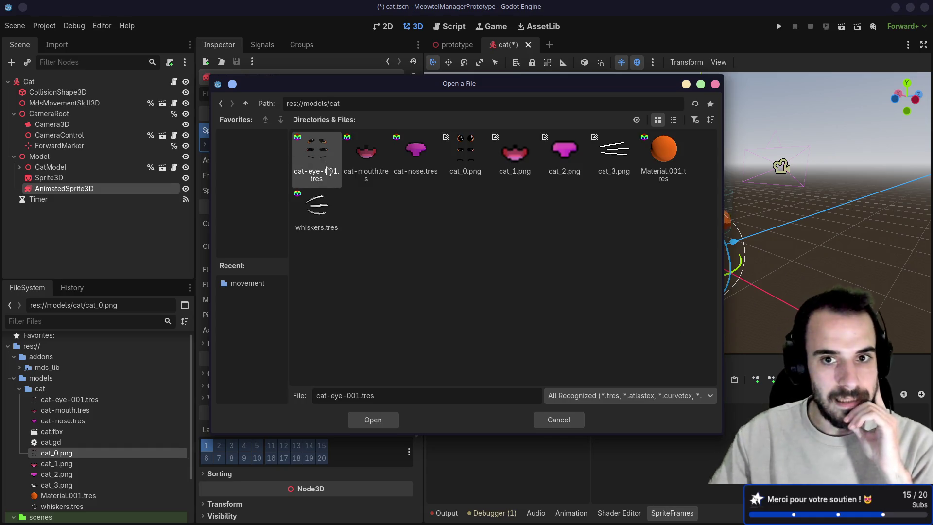
left_click(465, 154)
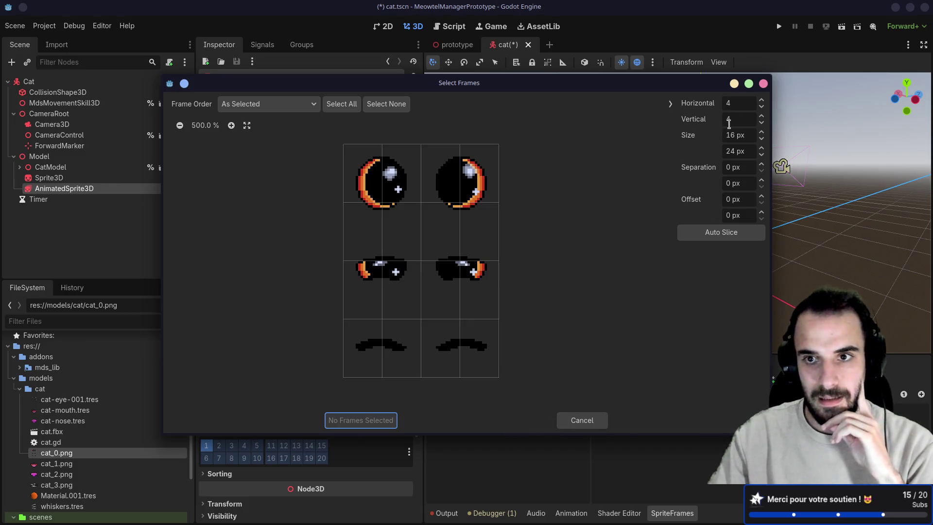
left_click(736, 104)
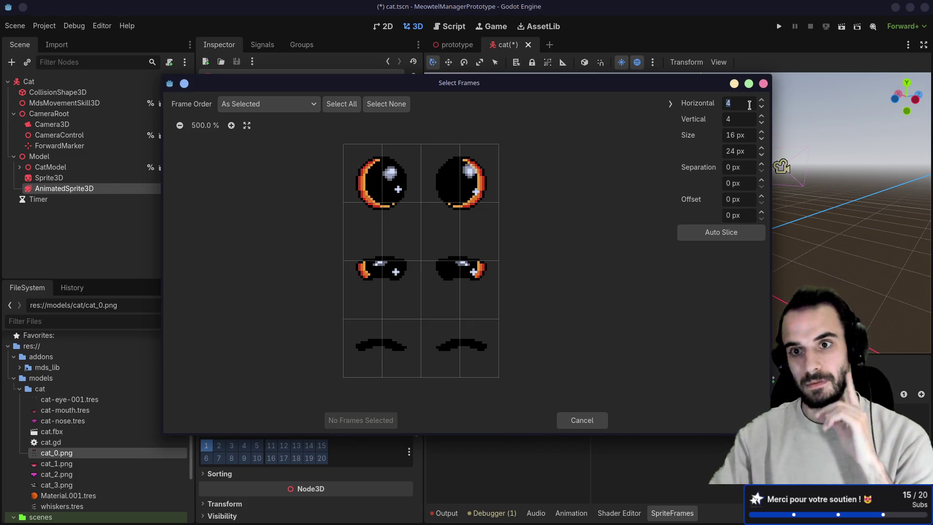
type("1")
key("Return")
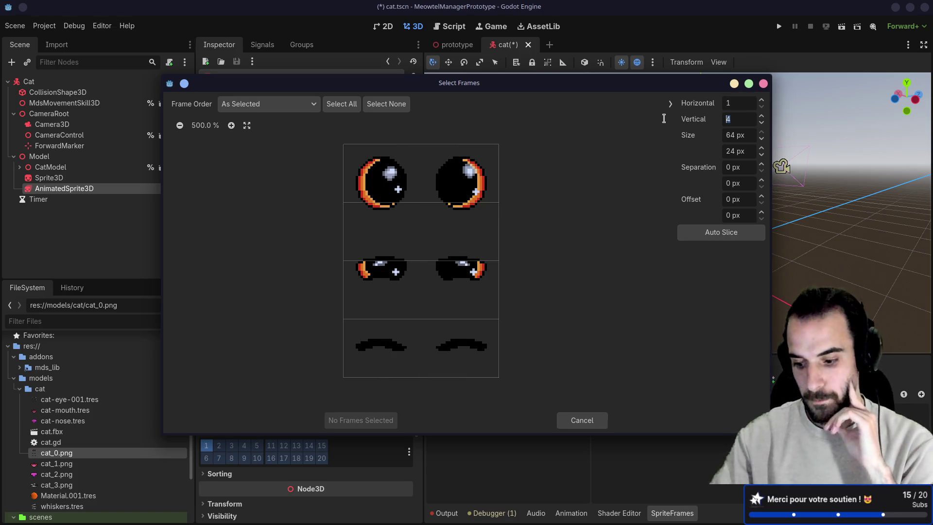
type("3")
key("Return")
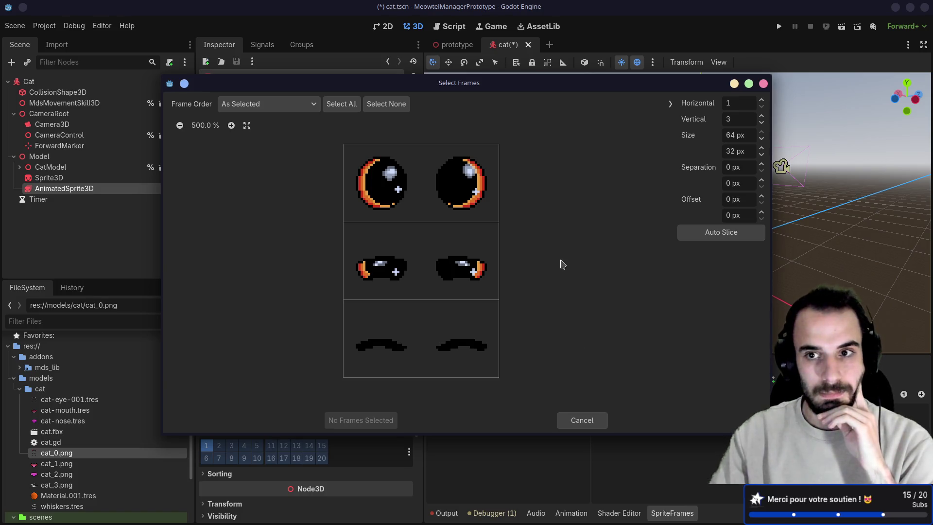
left_click_drag(443, 194, 417, 335)
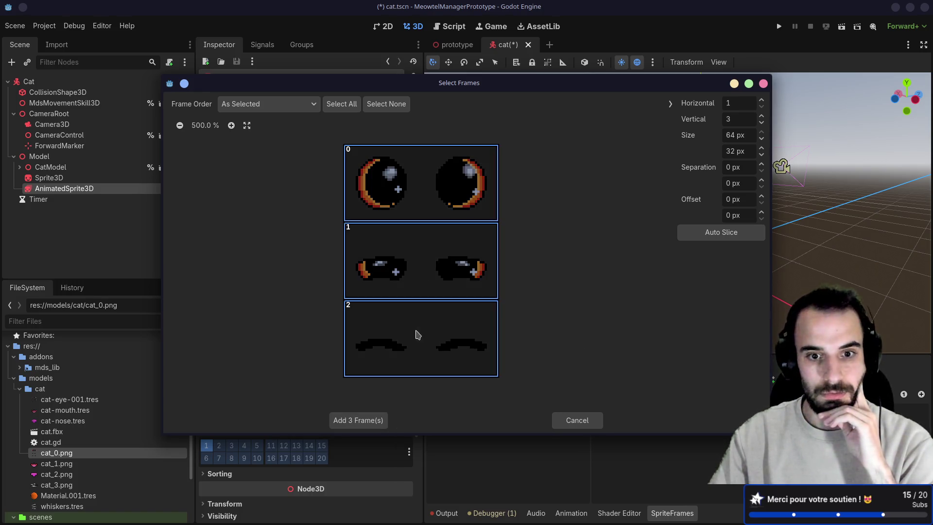
left_click(367, 421)
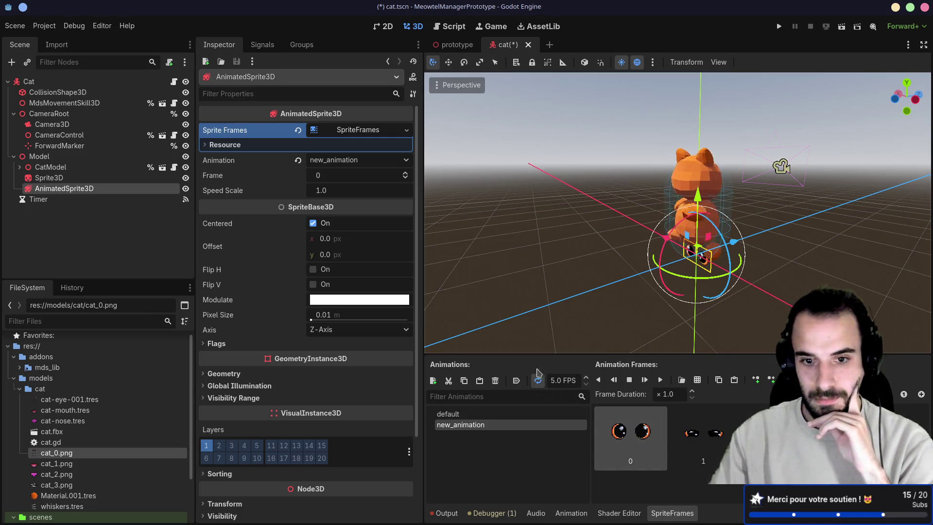
Step: Turn on Autoplay on Load for new_animation and preview it playing
left_click(516, 382)
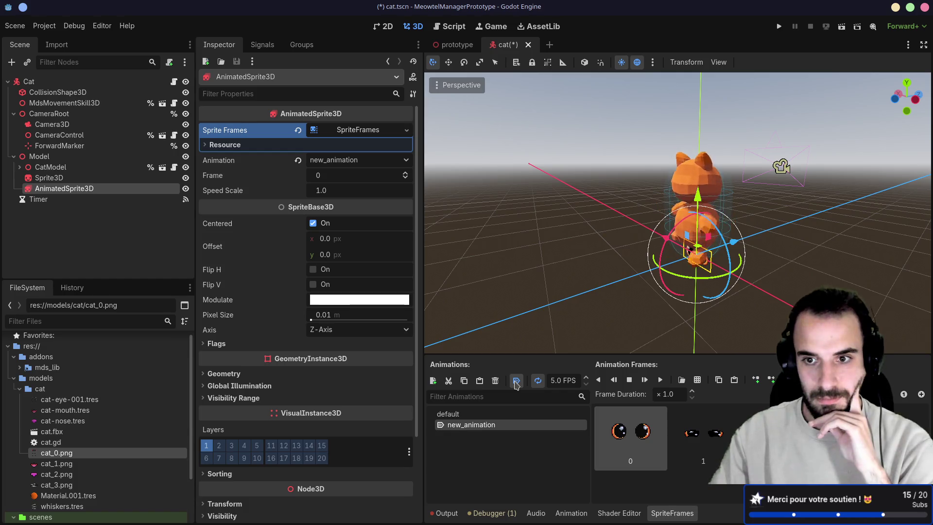
left_click(516, 381)
left_click(660, 380)
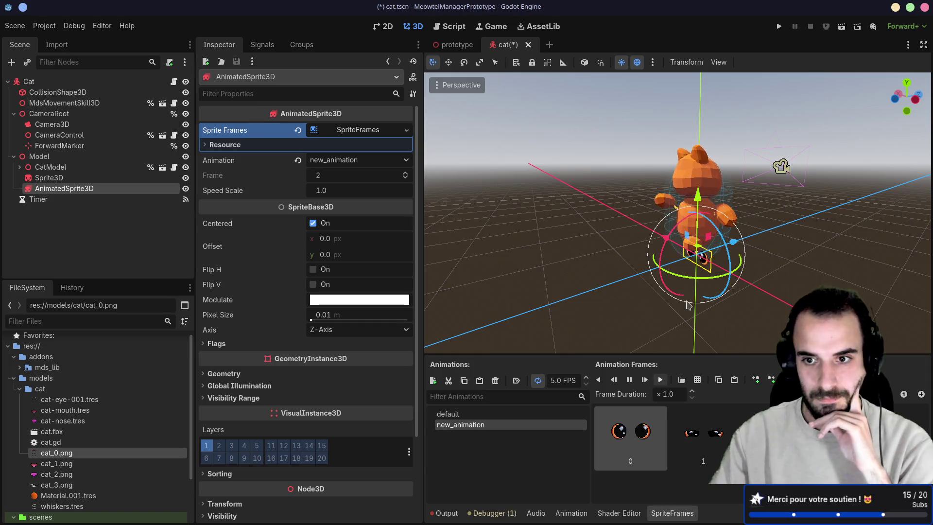
scroll(573, 339, "up", 4)
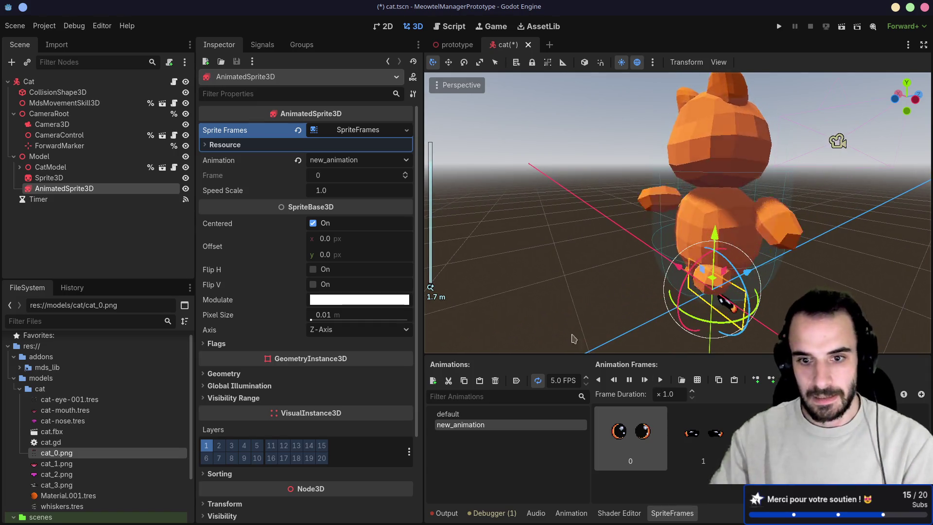
left_click(516, 380)
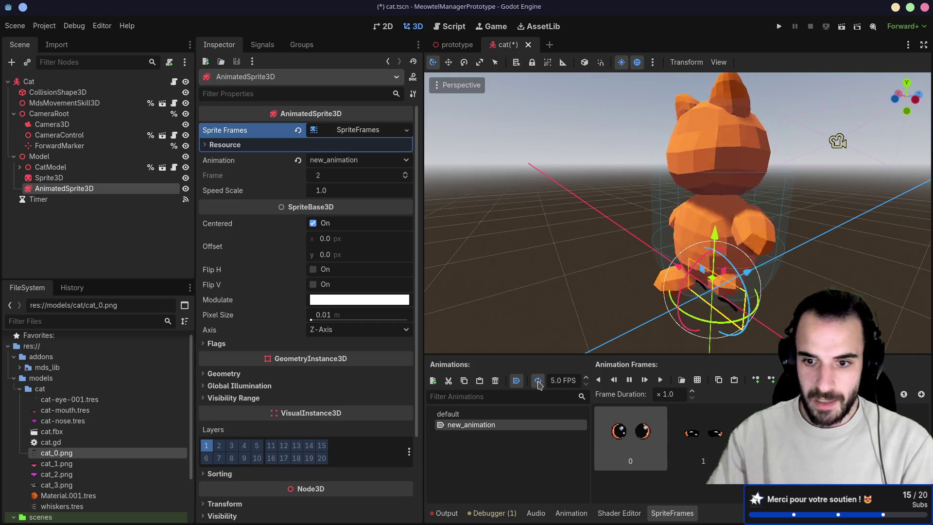
Step: Move the eye sprite forward onto the cat's face, then stop the preview
mouse_move(747, 272)
left_mouse_down()
mouse_move(711, 289)
mouse_move(661, 291)
mouse_move(629, 209)
mouse_move(701, 198)
left_mouse_up()
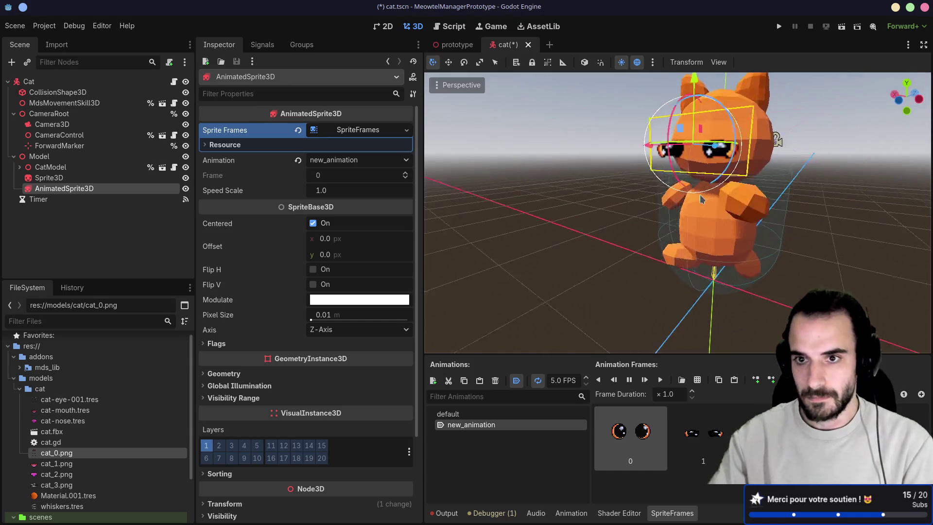
scroll(701, 198, "down", 2)
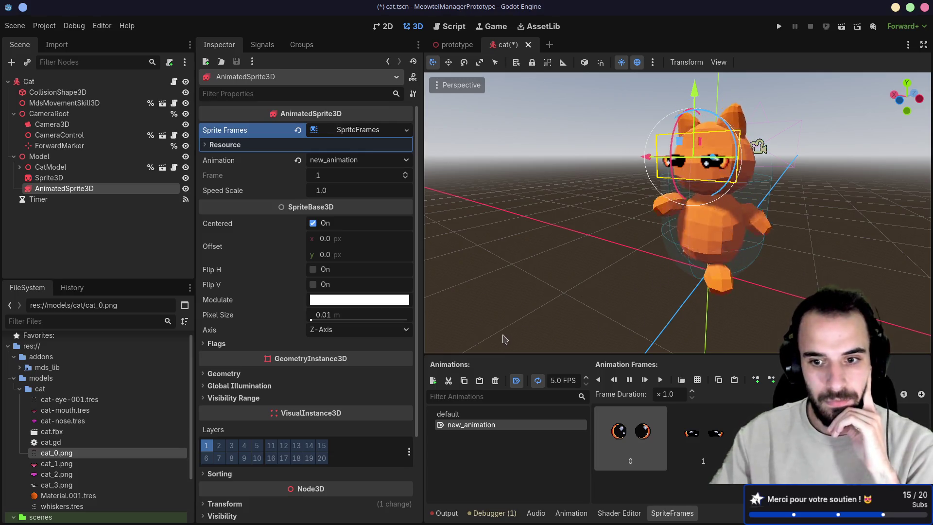
left_click(470, 426)
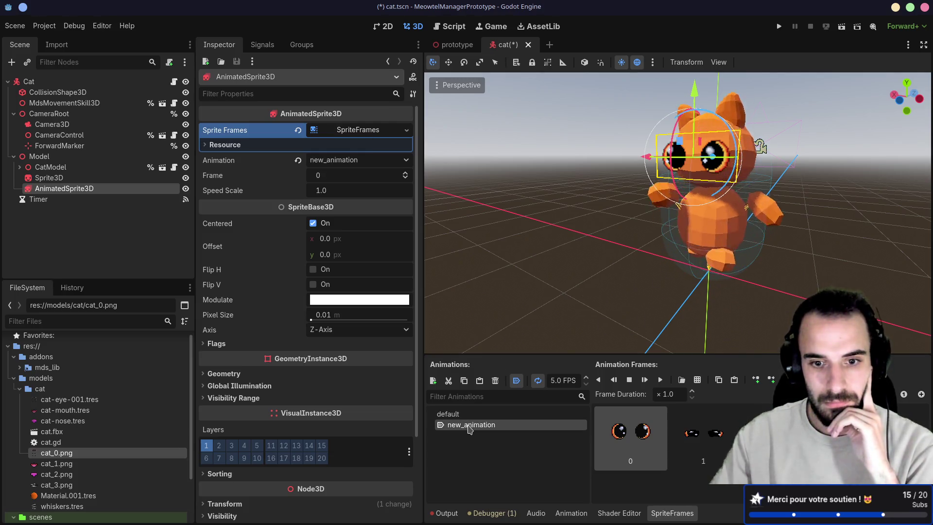
Step: Delete the unused default animation, try renaming new_animation, and restore the editor window
left_click(465, 415)
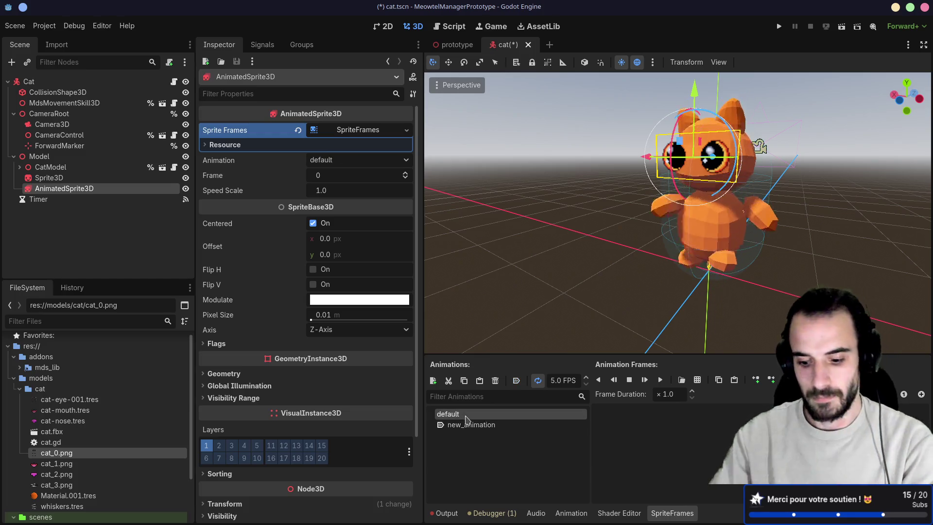
key("Delete")
left_click(454, 275)
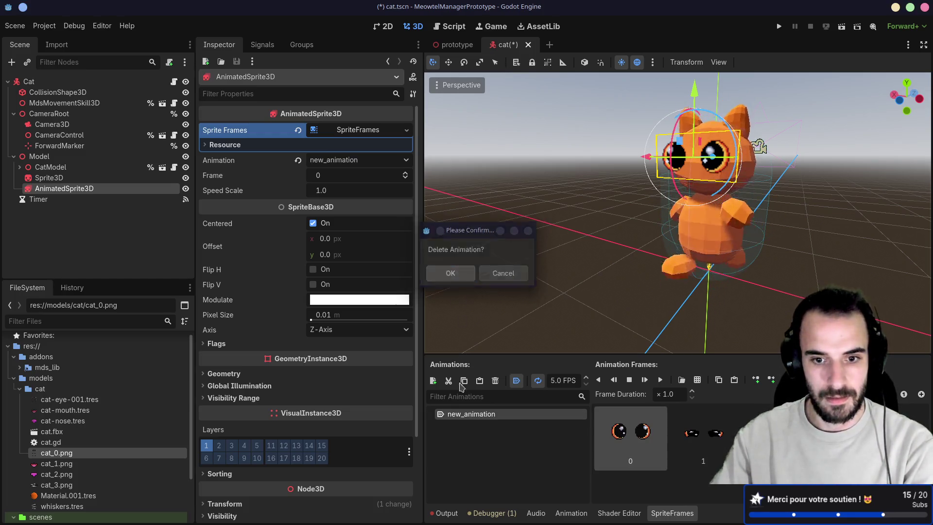
double_click(469, 419)
type("blink")
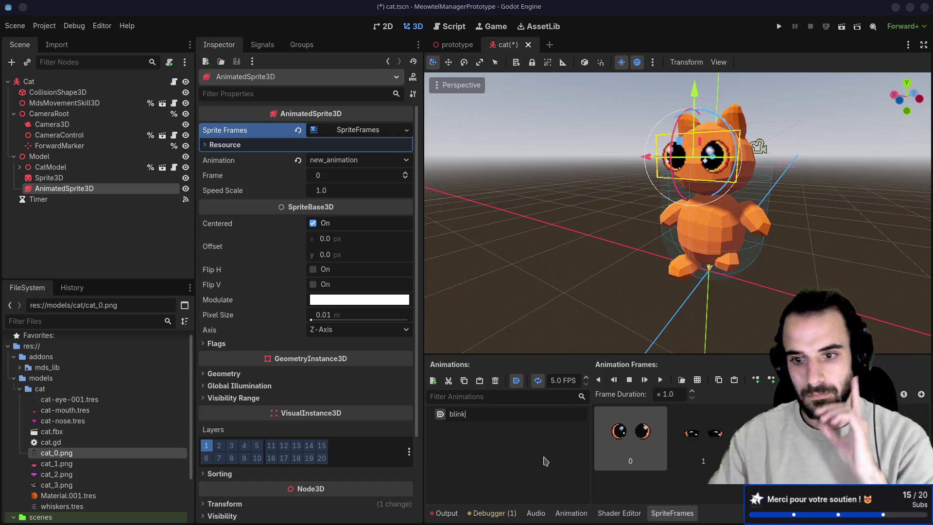
left_click(659, 381)
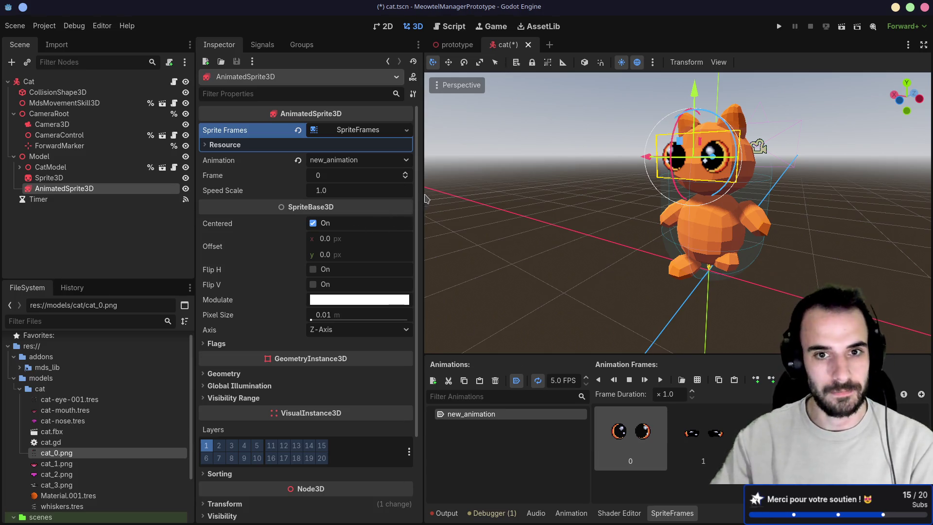
double_click(580, 10)
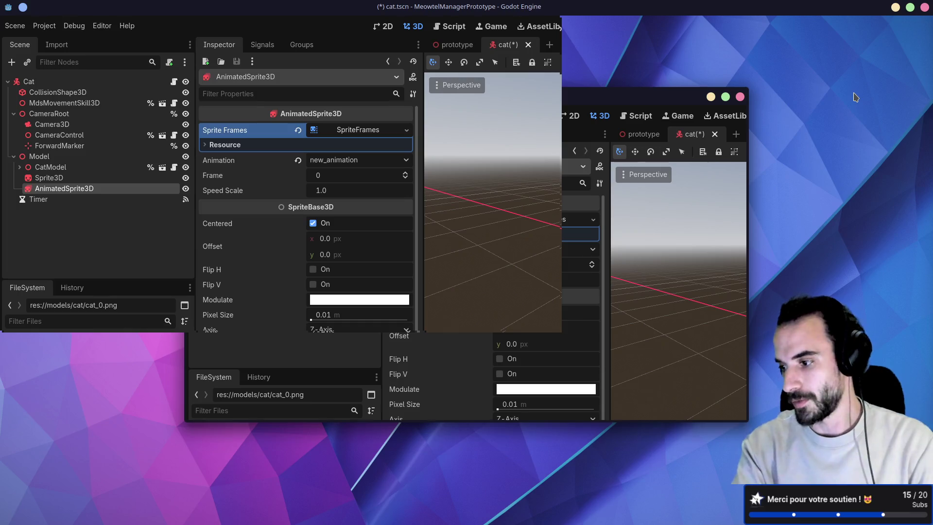
Step: Switch to the tmux terminal and bring up its window list
key("alt+Tab")
key("ctrl+b")
Step: In the Godot tmux window, interrupt and rerun Godot, checking the open windows between attempts
key("w")
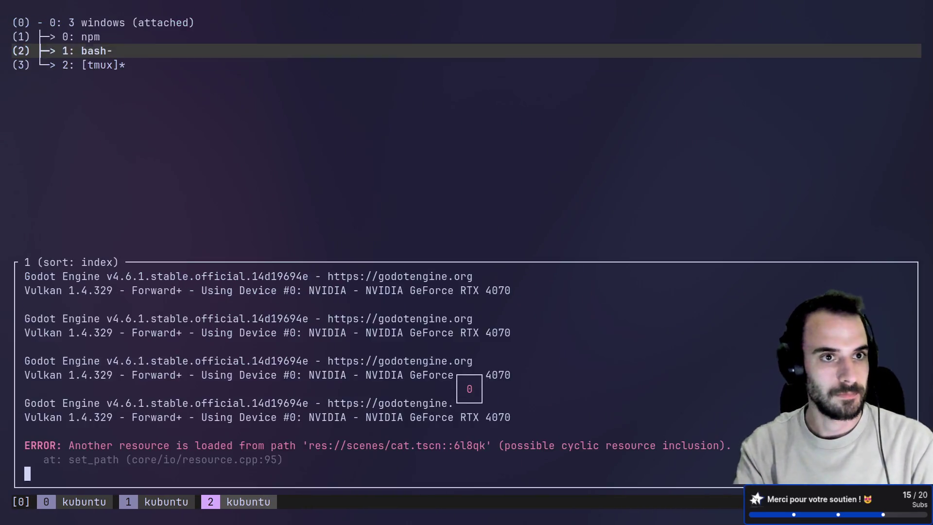
key("Return")
key("ctrl+c")
key("Up")
key("Return")
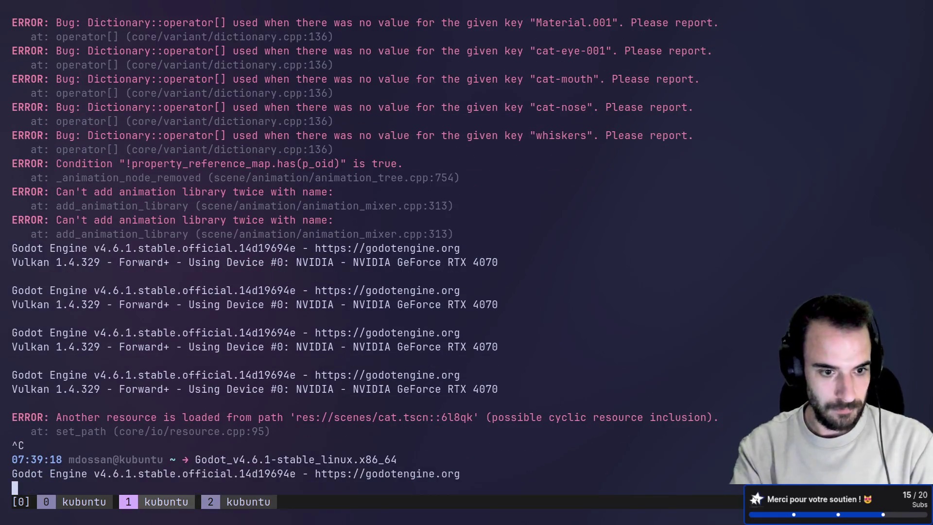
key("alt+Tab")
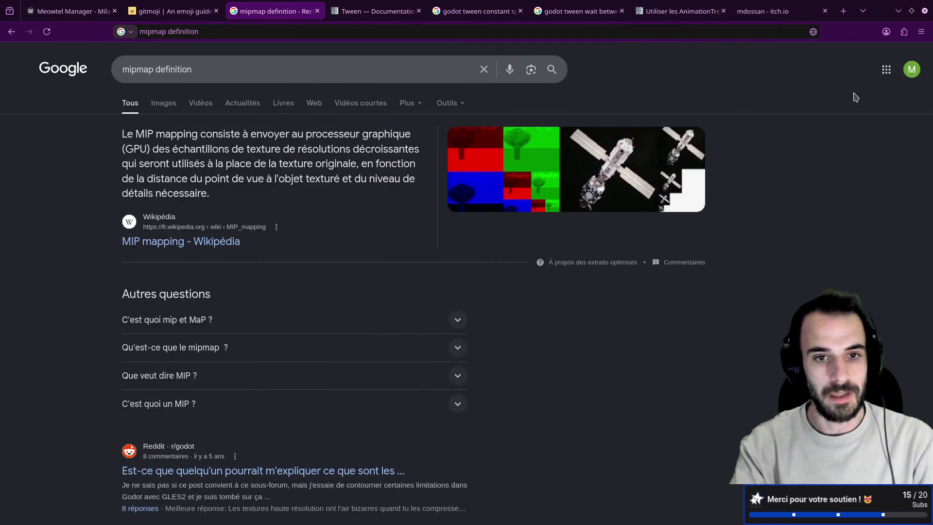
key("alt+Tab")
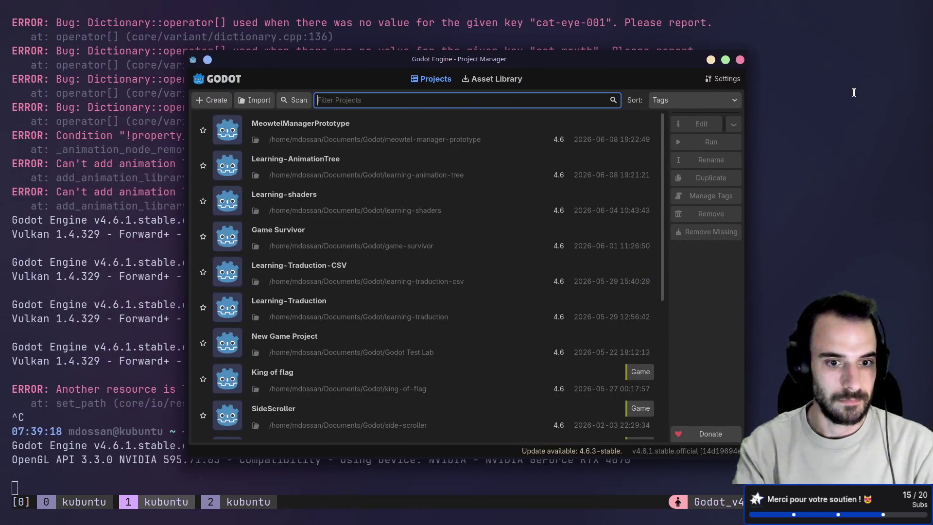
key("alt+Tab")
key("ctrl+c")
Step: Find the godot process in htop, kill it with SIGKILL, and relaunch Godot
type("htop")
key("Return")
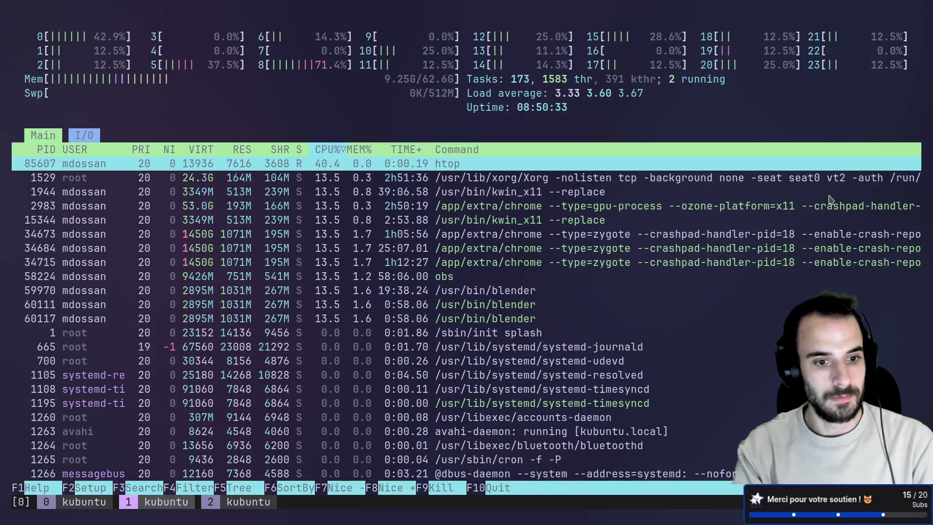
key("F3")
type("godot")
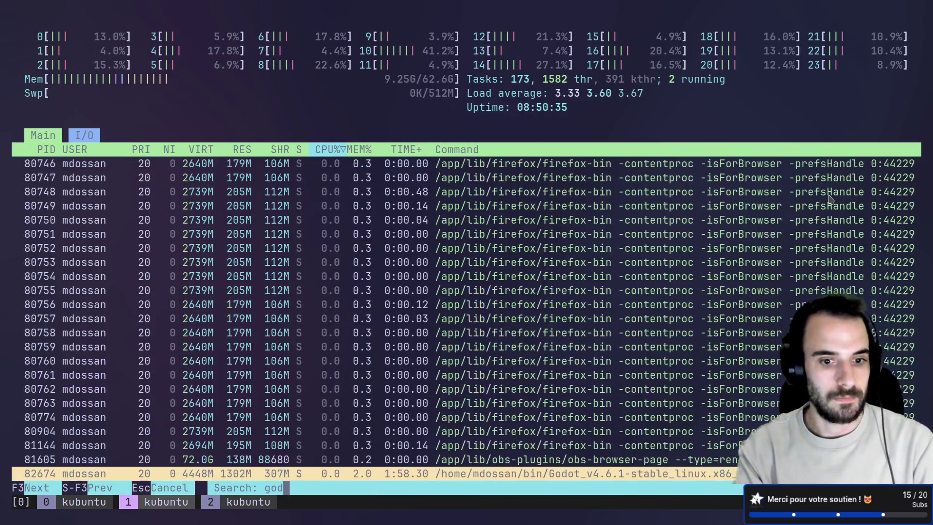
key("Return")
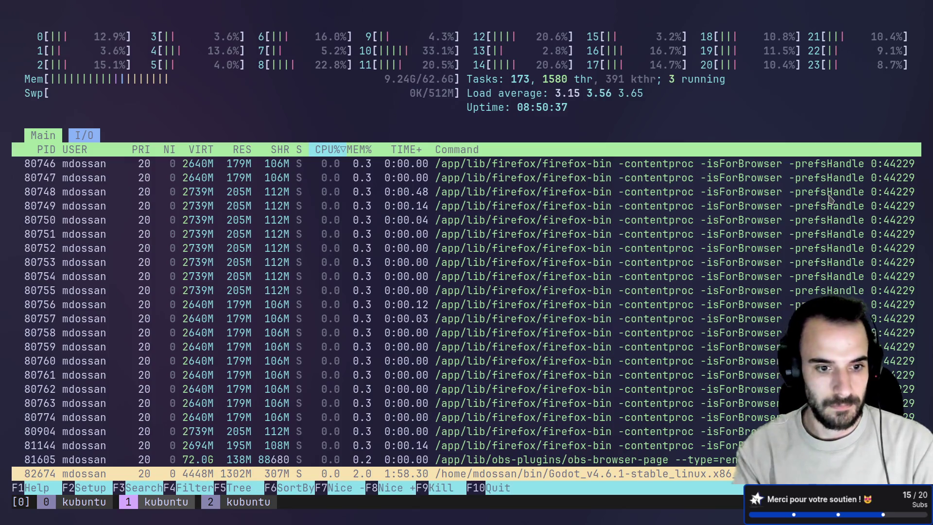
key("F9")
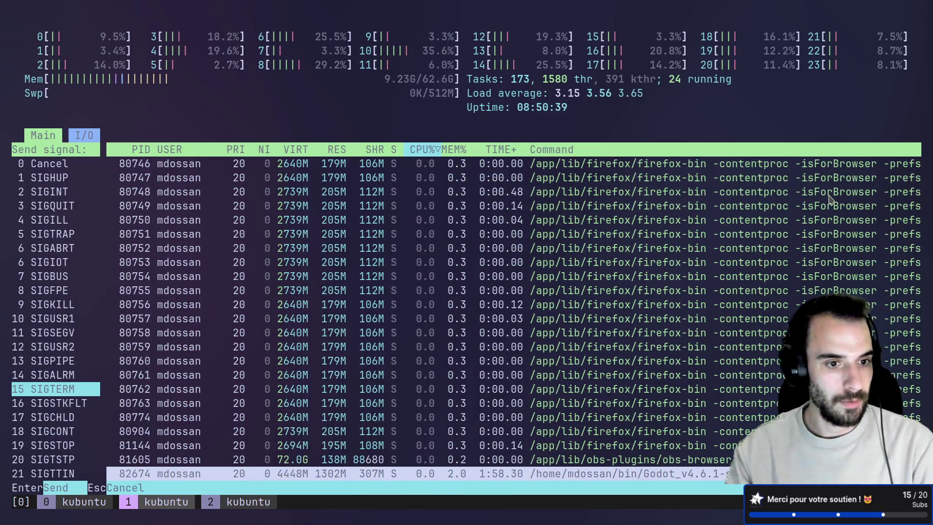
key("Up")
key("Up")
key("Up")
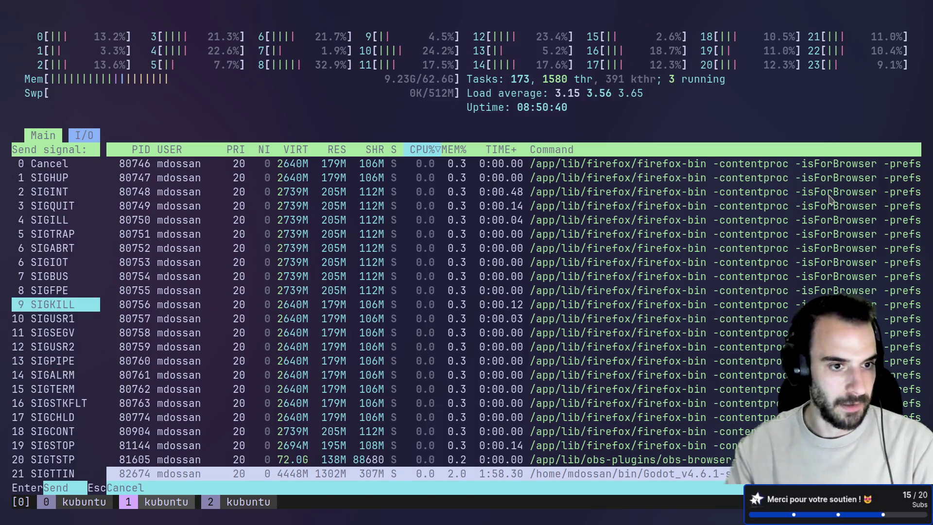
key("Return")
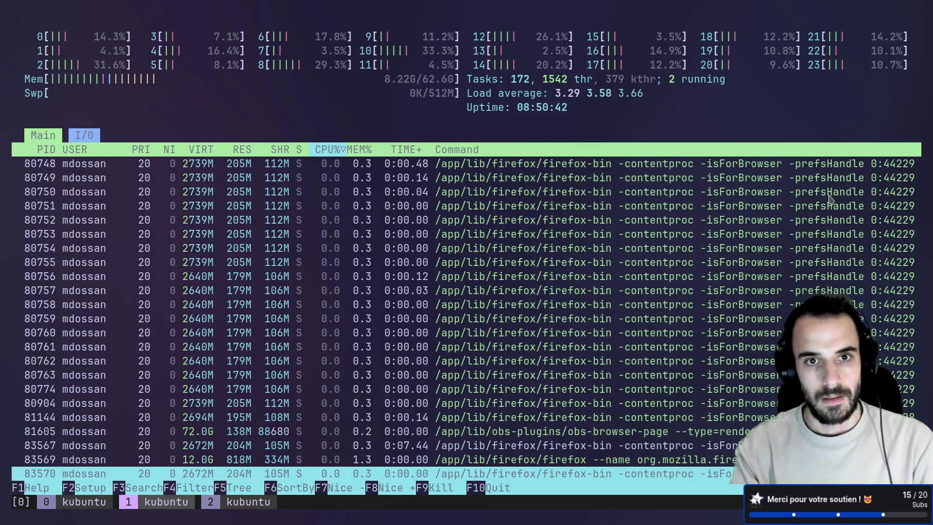
key("q")
key("Up")
key("Up")
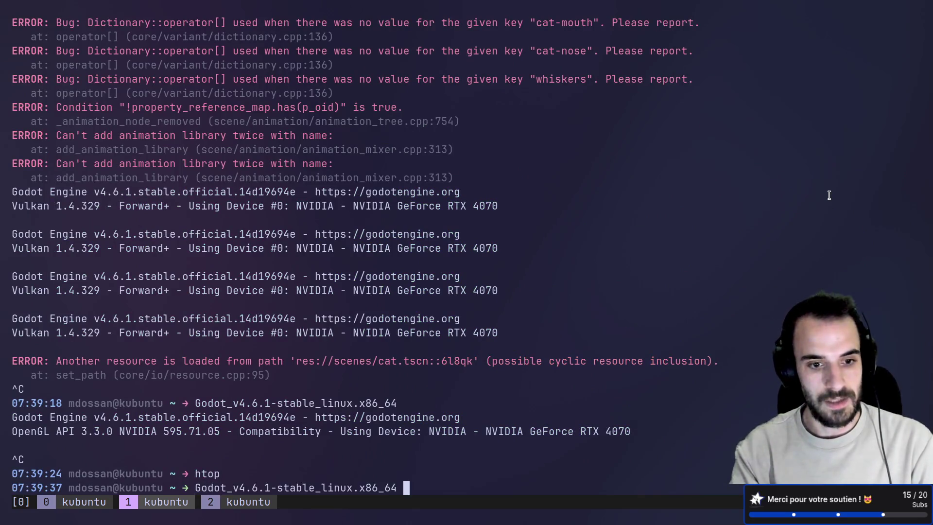
key("Return")
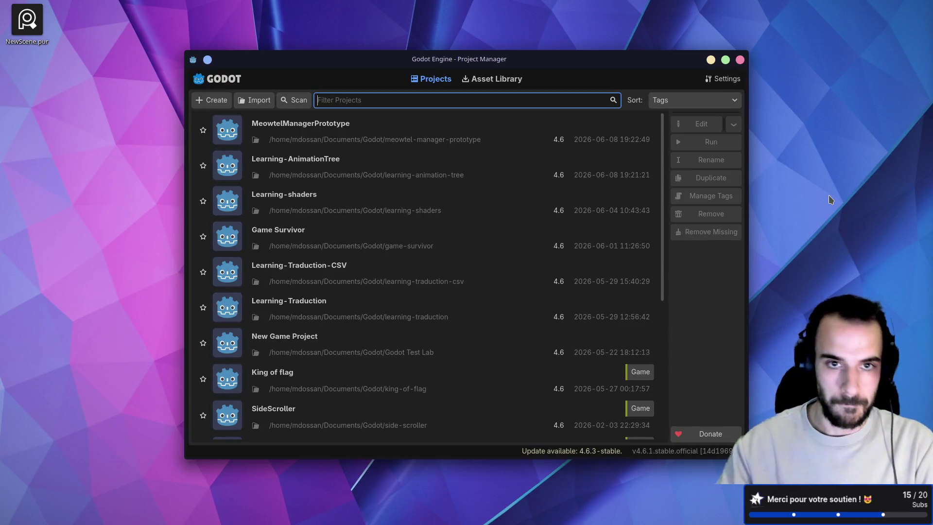
Step: Open MeowtelManagerPrototype, hide the cat's eye, mouth and nose meshes, and save the scene
double_click(380, 128)
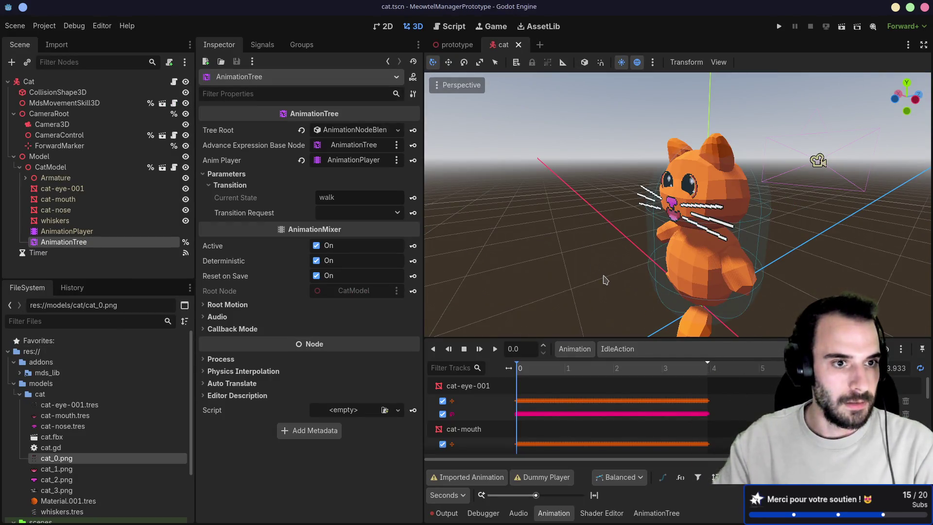
left_click_drag(593, 252, 557, 212)
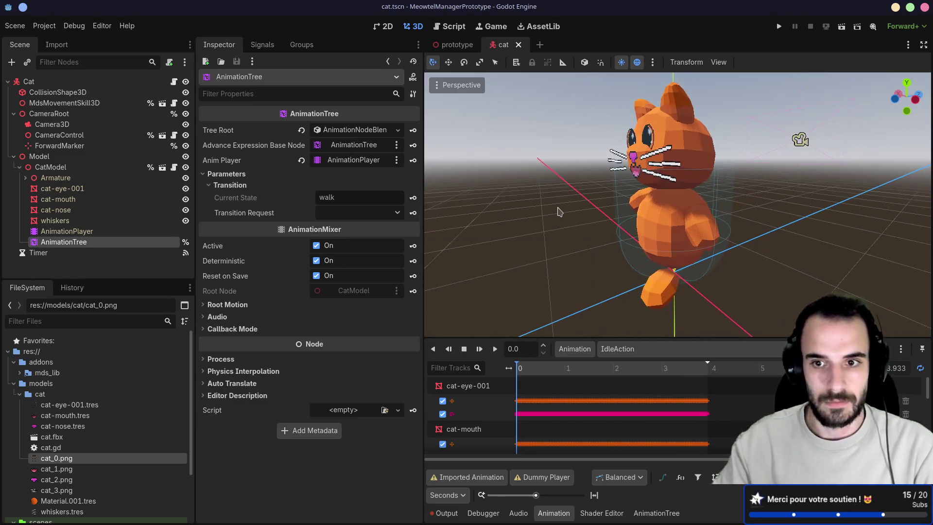
left_click(186, 188)
left_click(186, 199)
left_click(186, 210)
left_click(19, 167)
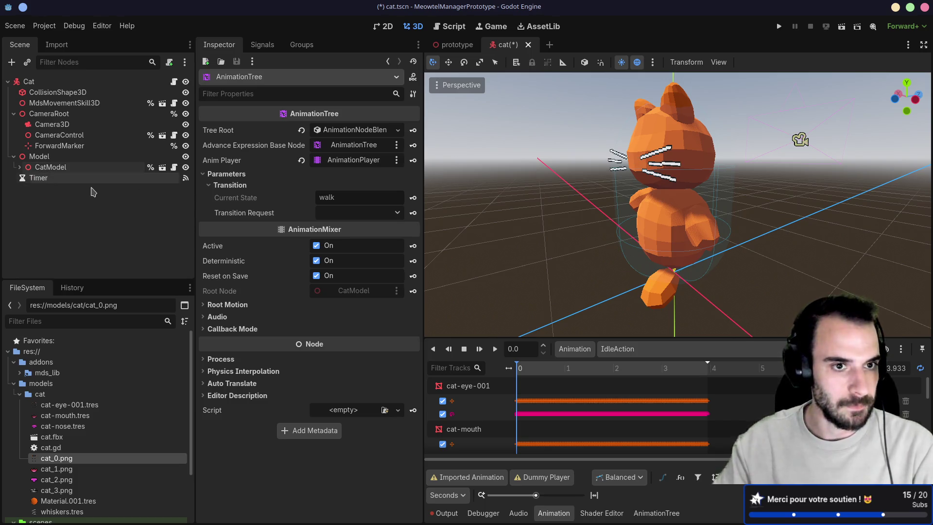
key("ctrl+s")
Step: Hide the whiskers mesh too, then select Model as the parent for a new node
left_click(38, 156)
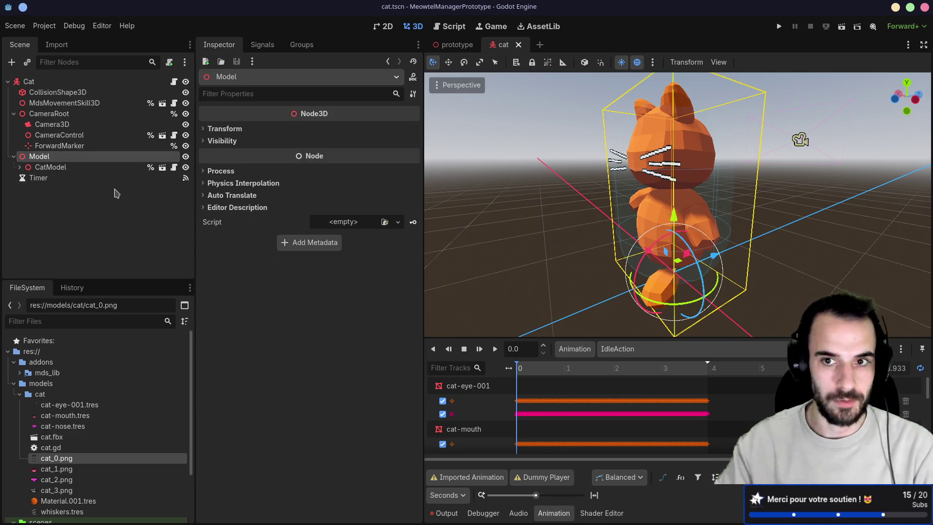
double_click(25, 166)
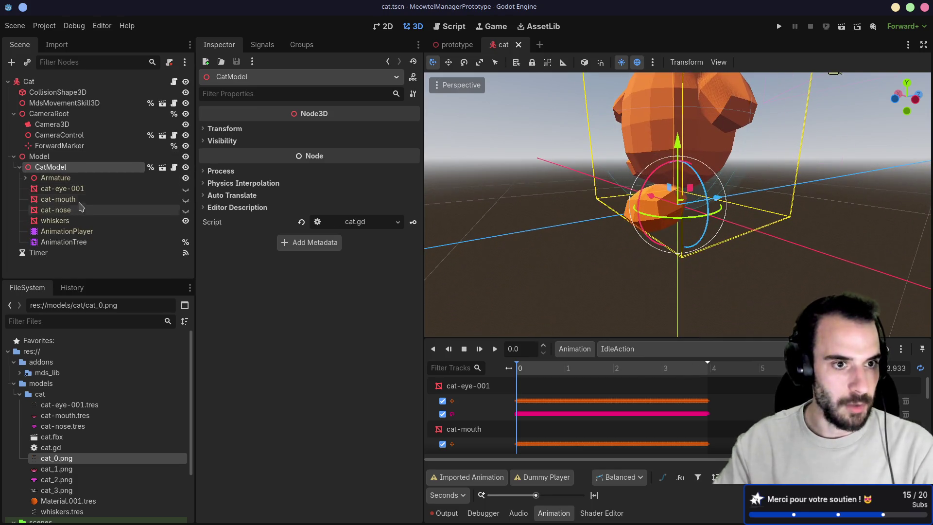
left_click(55, 220)
left_click(185, 220)
left_click(25, 177)
left_click(19, 167)
left_click(37, 157)
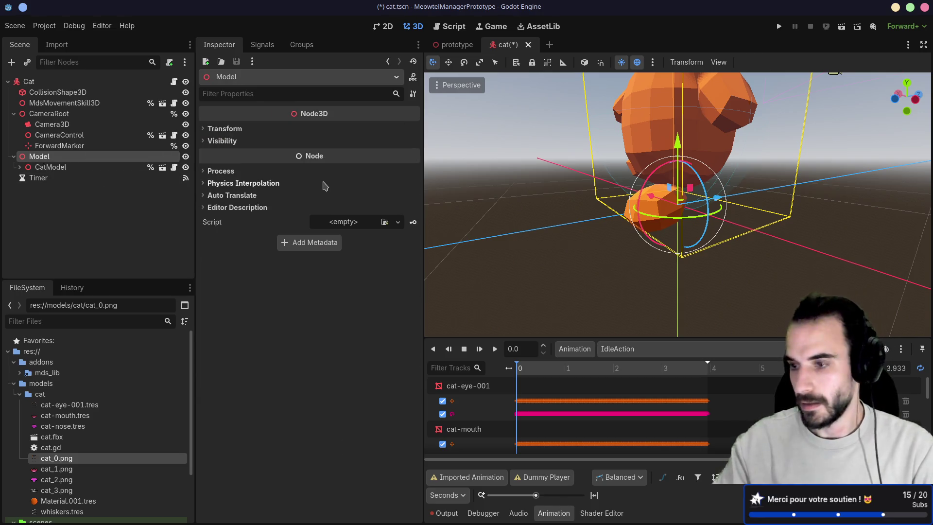
key("ctrl+a")
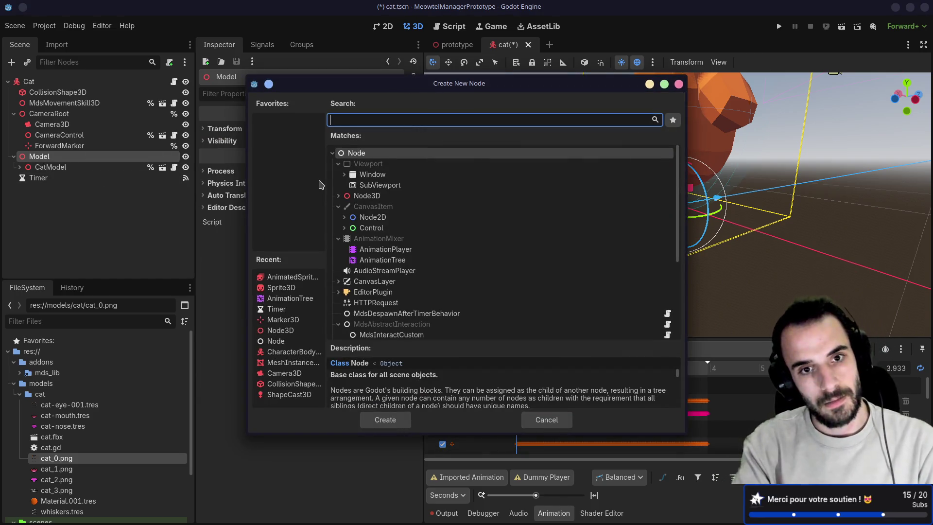
Step: Add an AnimatedSprite3D under Model via the 'animated' search and give it a new SpriteFrames
type("animated")
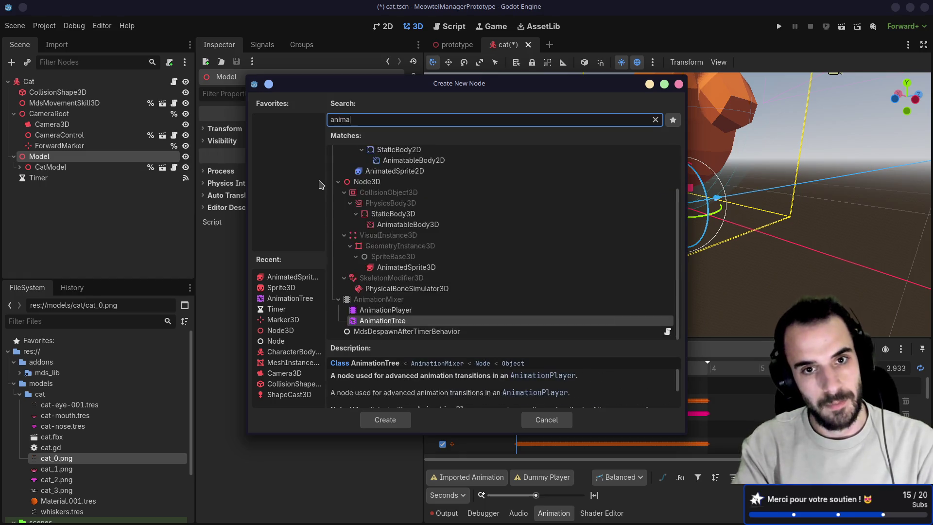
left_click(425, 327)
double_click(425, 324)
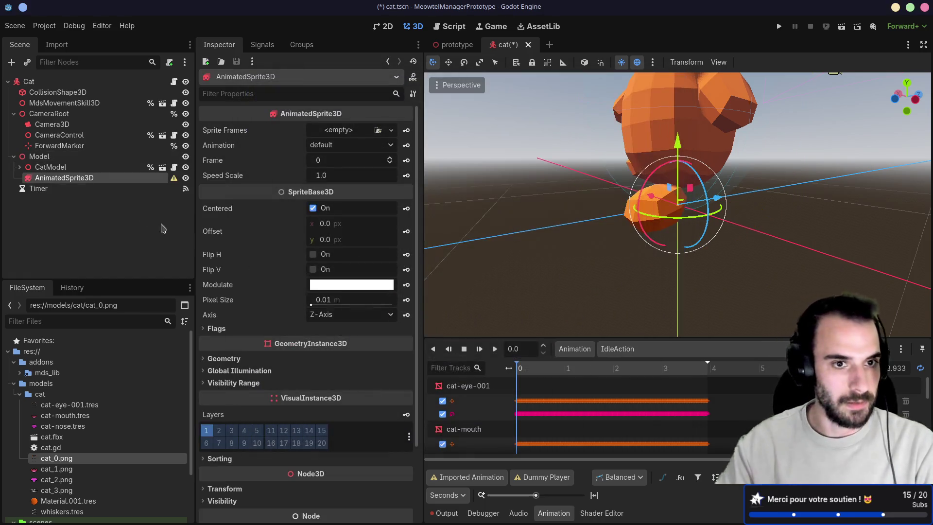
left_click(343, 129)
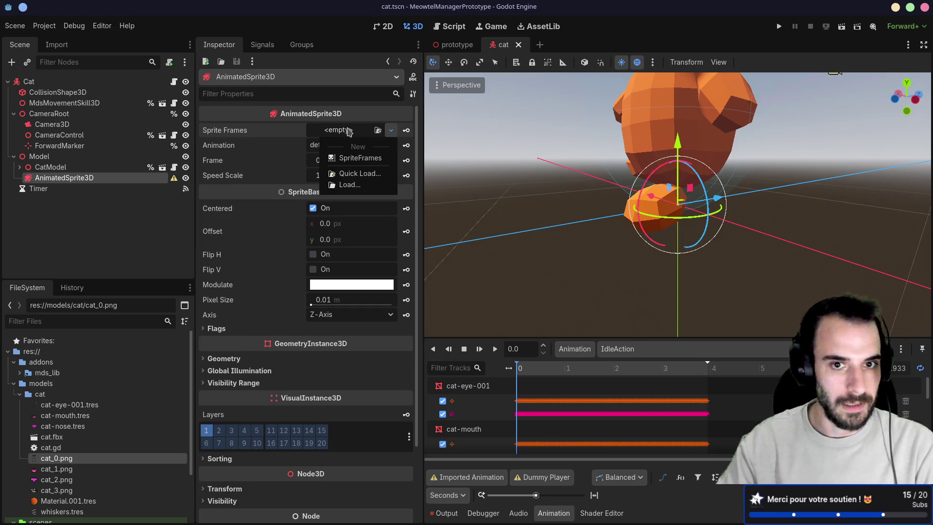
left_click(356, 159)
left_click(358, 130)
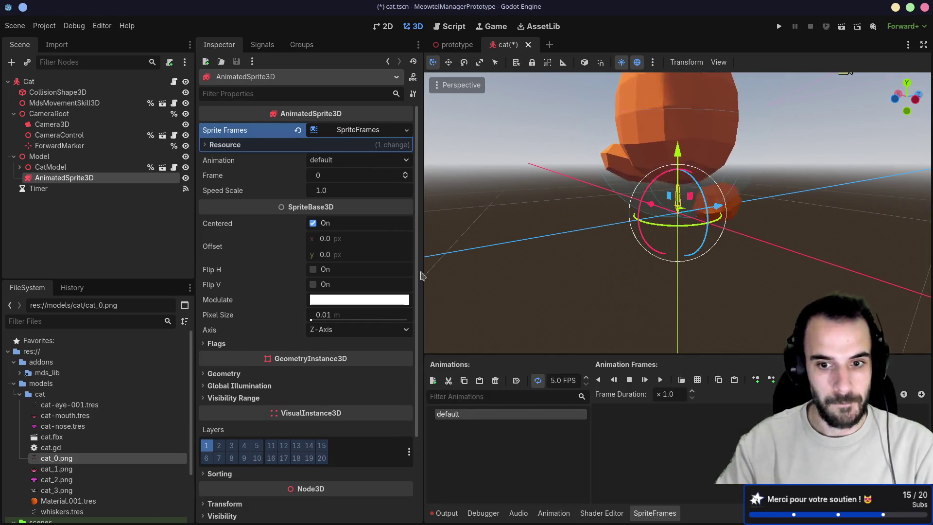
Step: Load models/cat/cat_0.png as a sprite sheet and slice it into 1 column, 3 rows
left_click(697, 379)
double_click(370, 153)
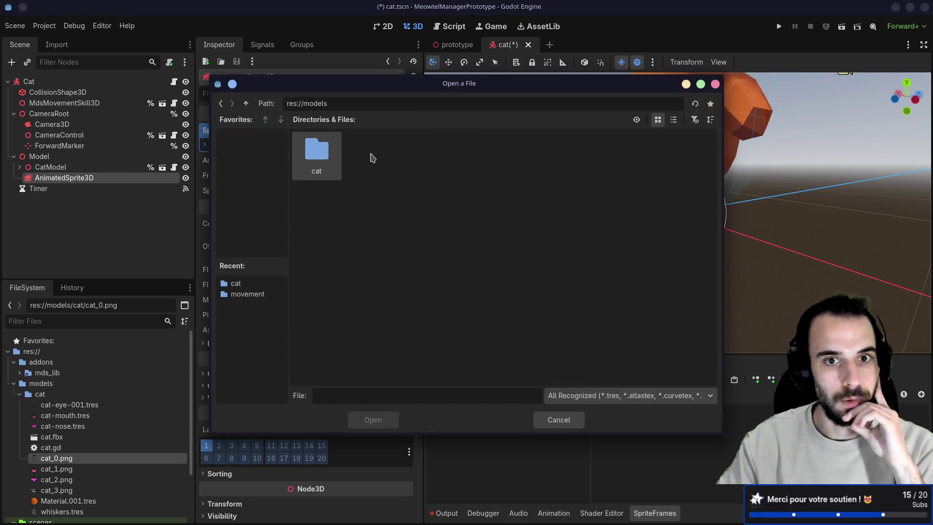
double_click(329, 153)
double_click(468, 152)
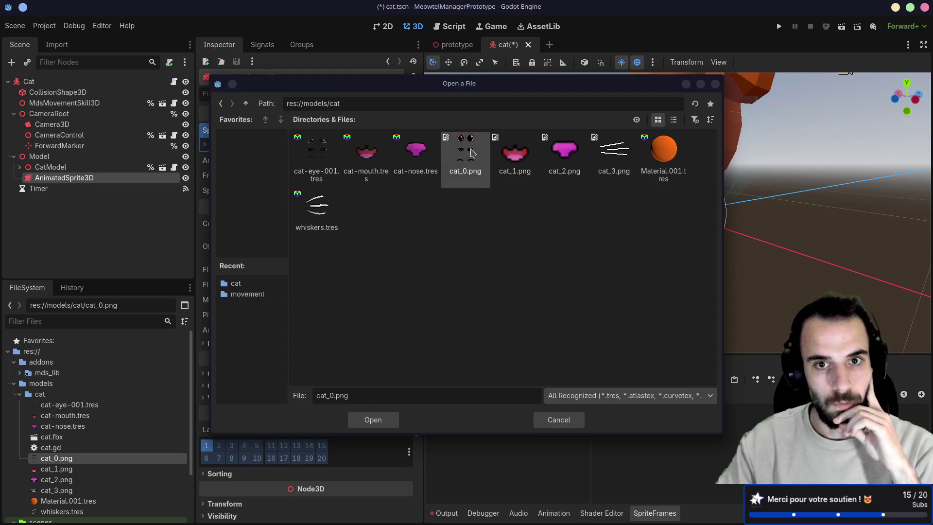
left_click(729, 104)
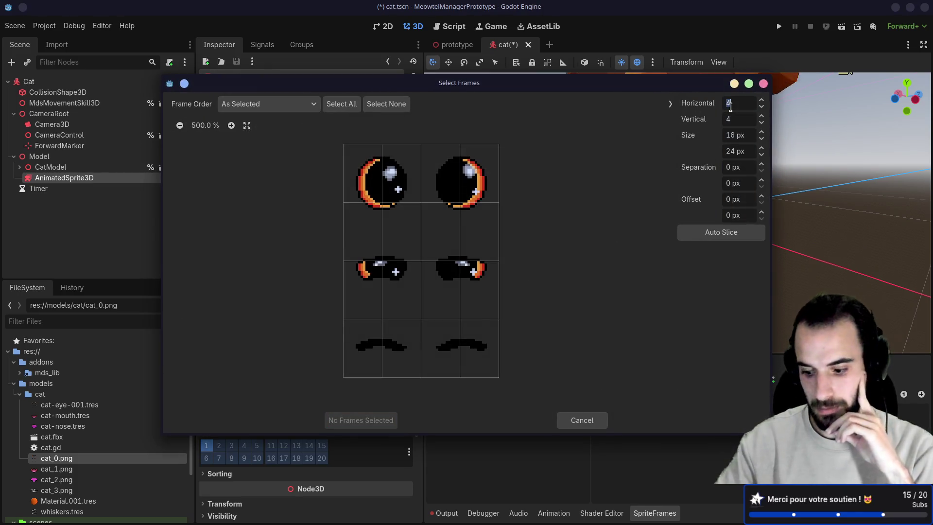
type("1")
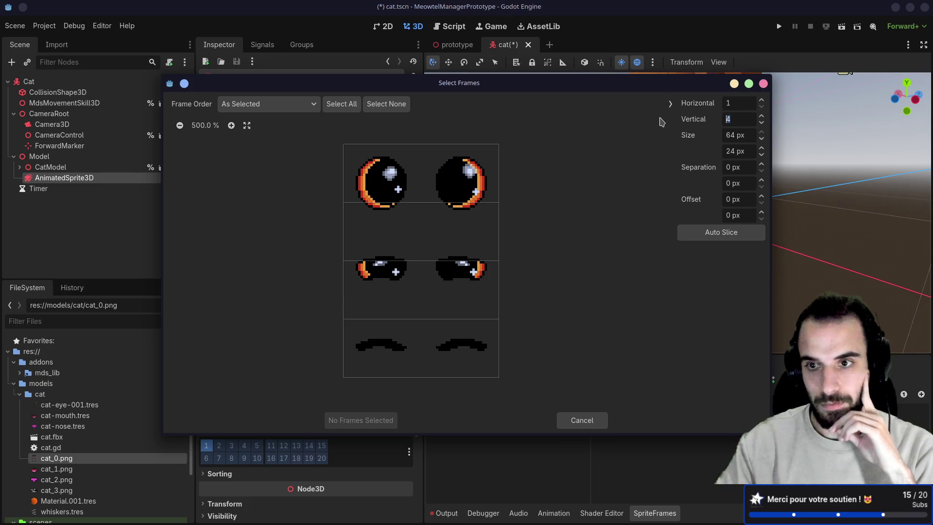
type("3")
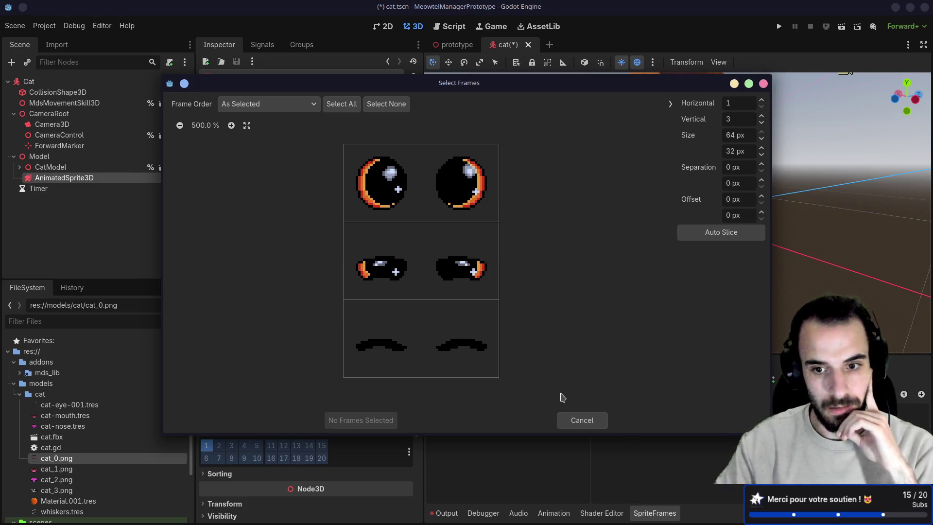
Step: Select the open, half-closed and closed eye frames in that order and add all three
left_click(445, 216)
left_click(422, 281)
left_click(396, 350)
left_click(430, 275)
left_click(430, 274)
left_click(436, 265)
left_click(427, 308)
left_click(423, 270)
left_click(420, 357)
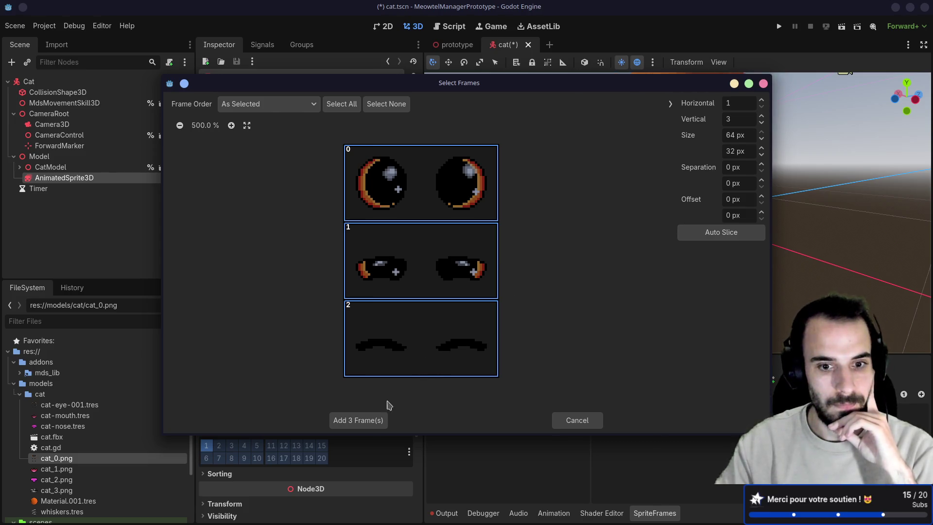
left_click(372, 420)
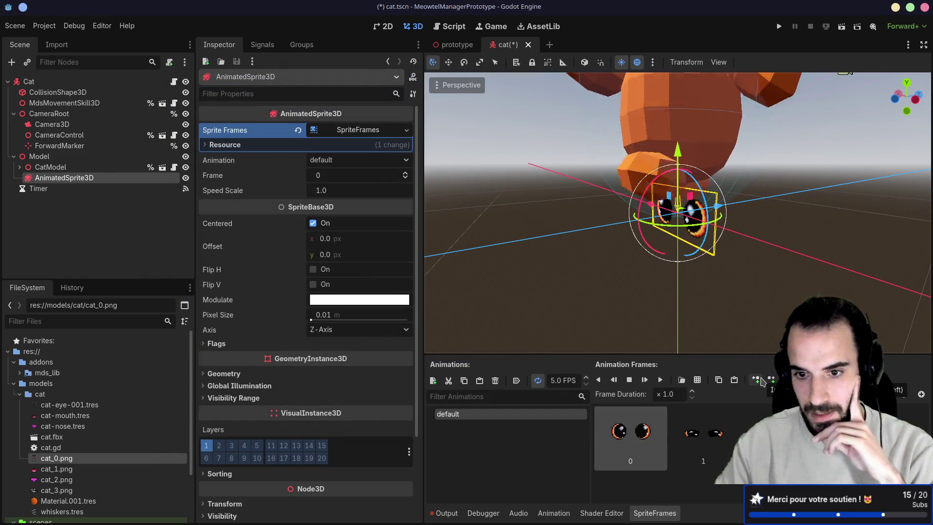
Step: Make the default animation autoplay, move the eye sprite toward the face, and save
left_click(517, 381)
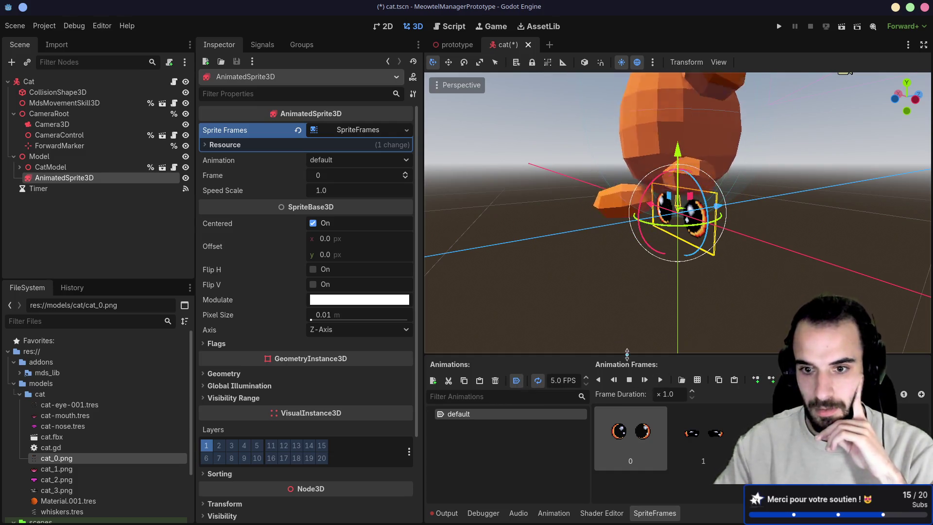
mouse_move(718, 207)
left_mouse_down()
mouse_move(683, 200)
mouse_move(635, 164)
left_mouse_up()
scroll(636, 164, "down", 5)
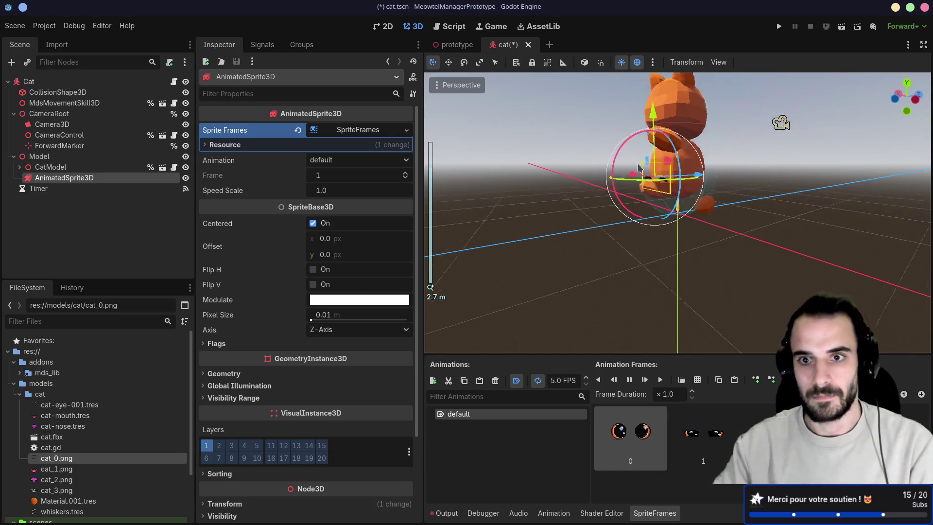
key("ctrl+s")
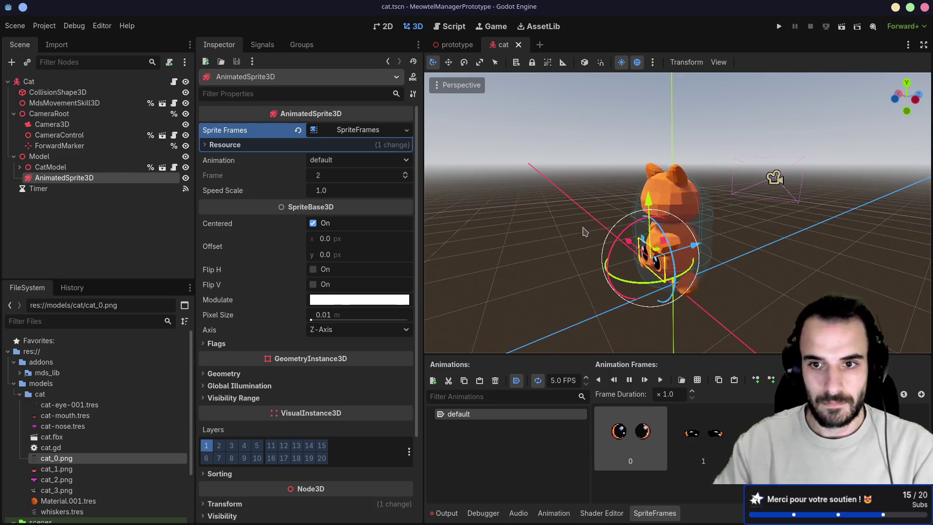
Step: Expand CatModel and reparent AnimatedSprite3D under the cat-eye-001 mesh
left_click(19, 167)
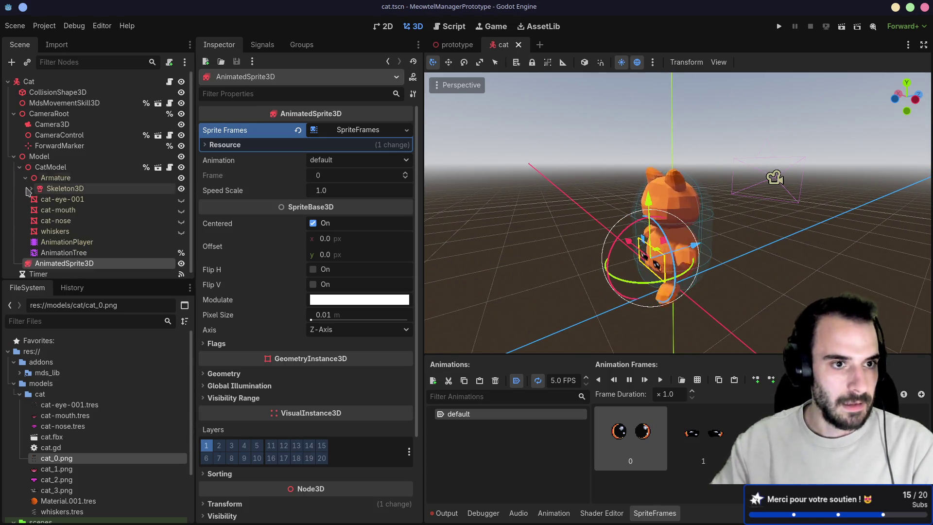
left_click(63, 199)
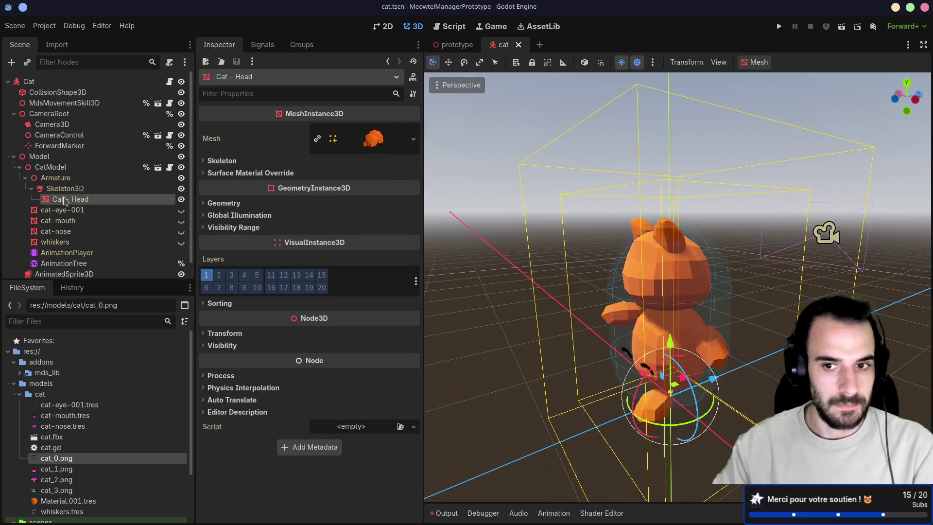
left_click(78, 211)
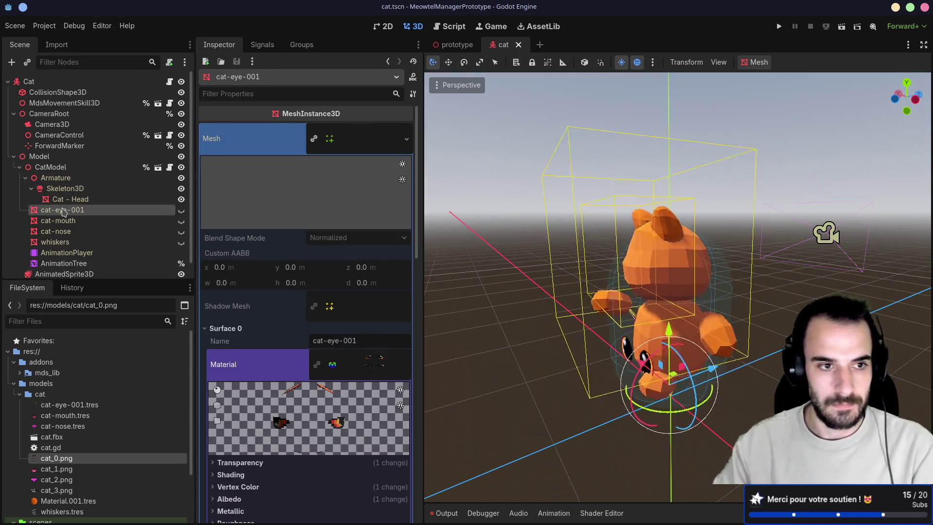
scroll(78, 224, "down", 1)
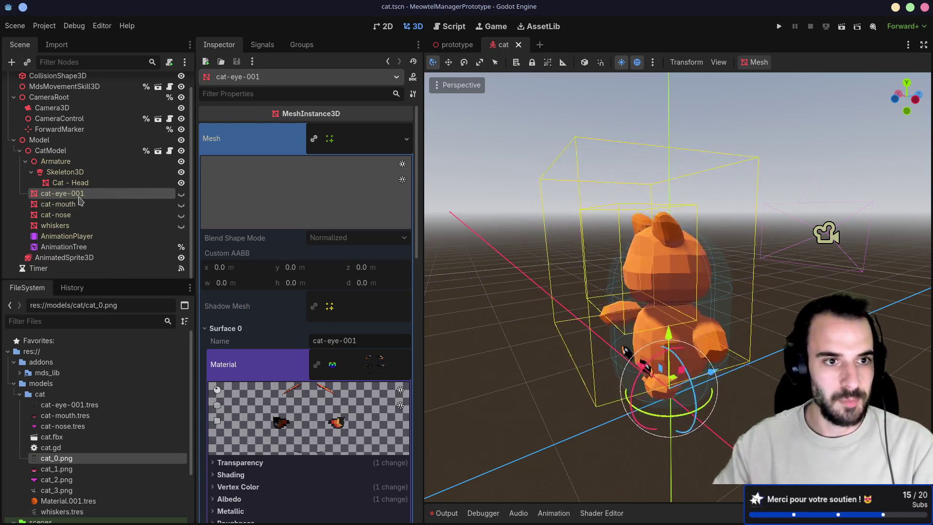
mouse_move(65, 261)
left_mouse_down()
mouse_move(116, 194)
mouse_move(131, 194)
left_mouse_up()
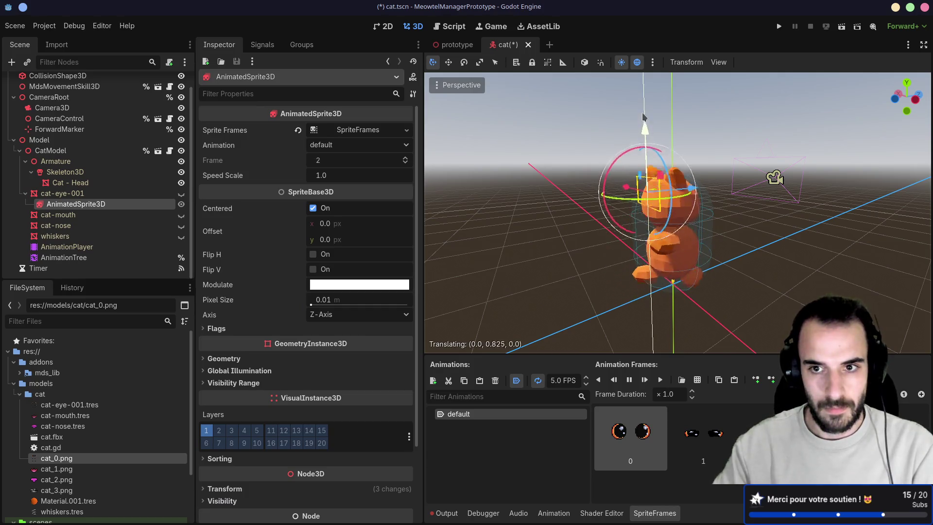
Step: Nudge the eye sprite into place, show cat-eye-001 again, and reparent the sprite under Skeleton3D
left_click_drag(643, 119, 643, 120)
left_click_drag(691, 185, 683, 186)
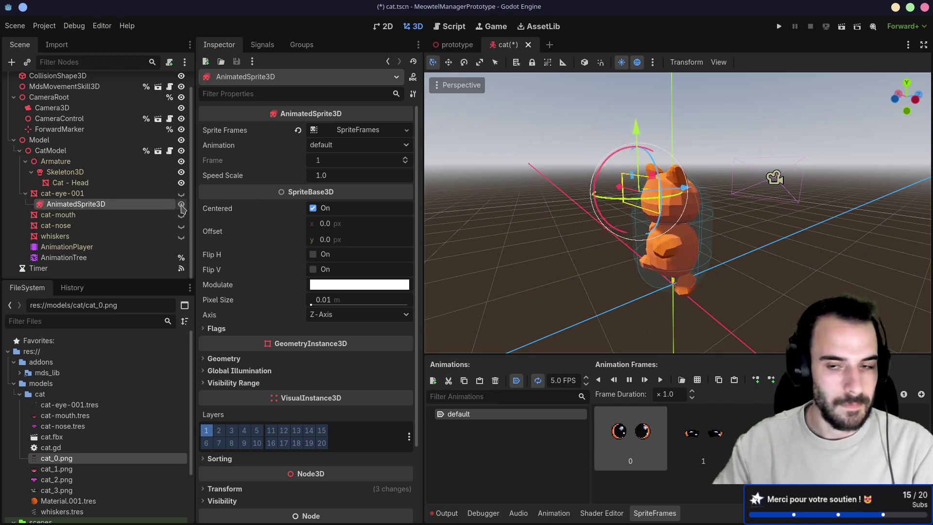
left_click(181, 194)
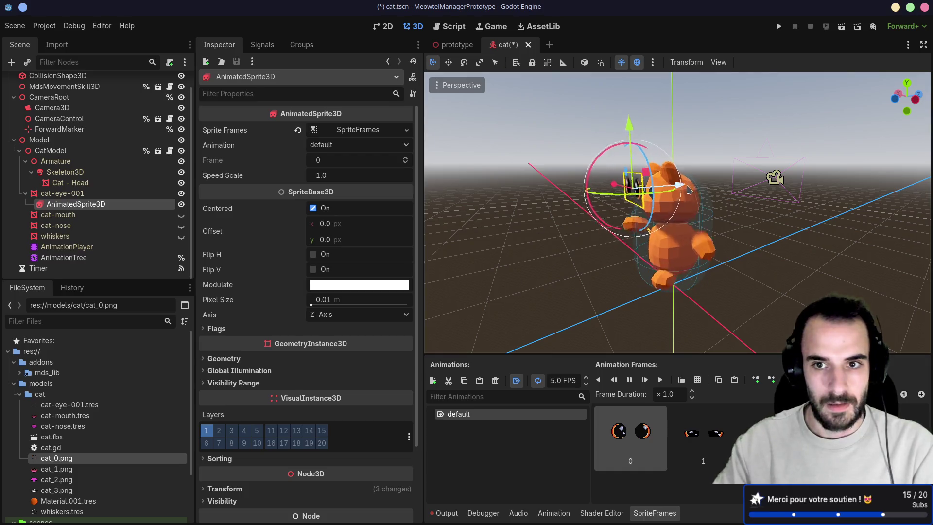
left_click_drag(674, 196, 559, 204)
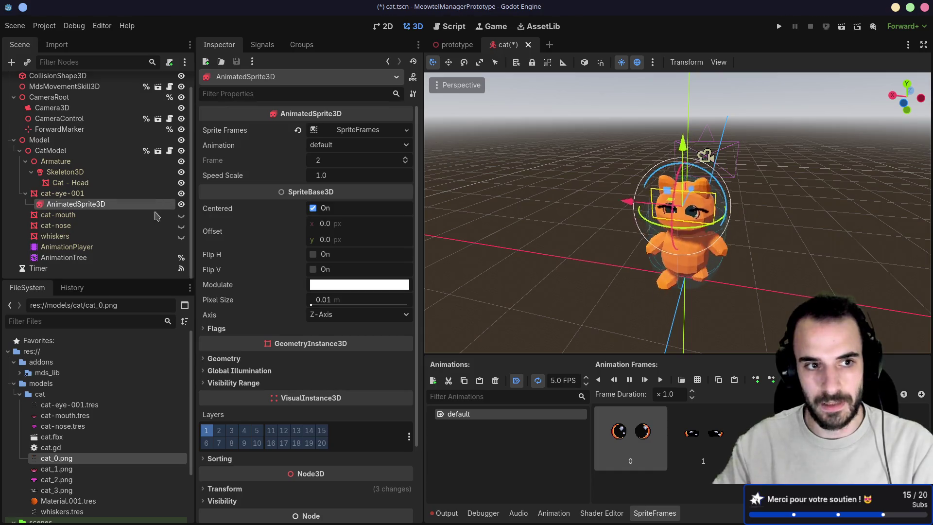
scroll(718, 223, "up", 3)
mouse_move(718, 223)
left_mouse_down()
mouse_move(777, 136)
mouse_move(673, 214)
mouse_move(571, 212)
left_mouse_up()
scroll(571, 212, "down", 2)
left_click_drag(87, 180, 88, 180)
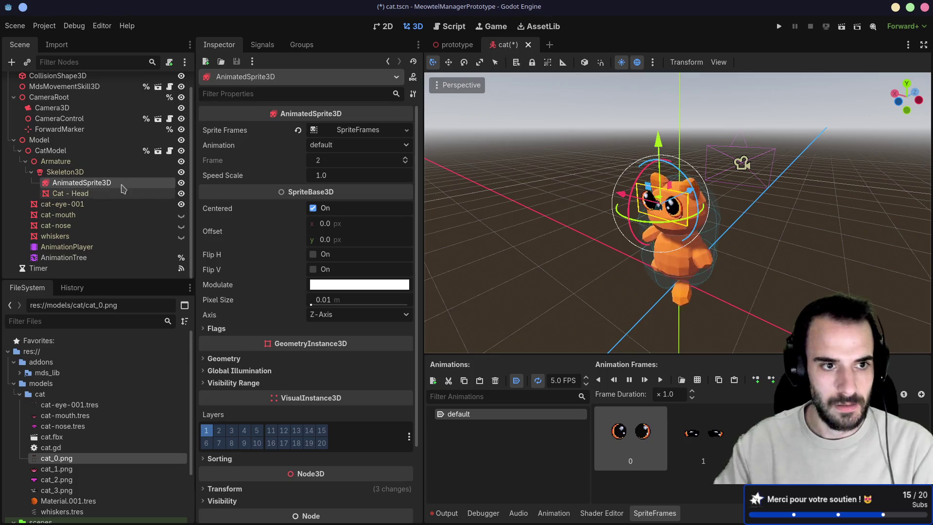
Step: Parent the AnimatedSprite3D eyes to Cat - Head, then check the Skeleton3D, sprite and cat-eye-001 nodes
left_click_drag(72, 192, 74, 194)
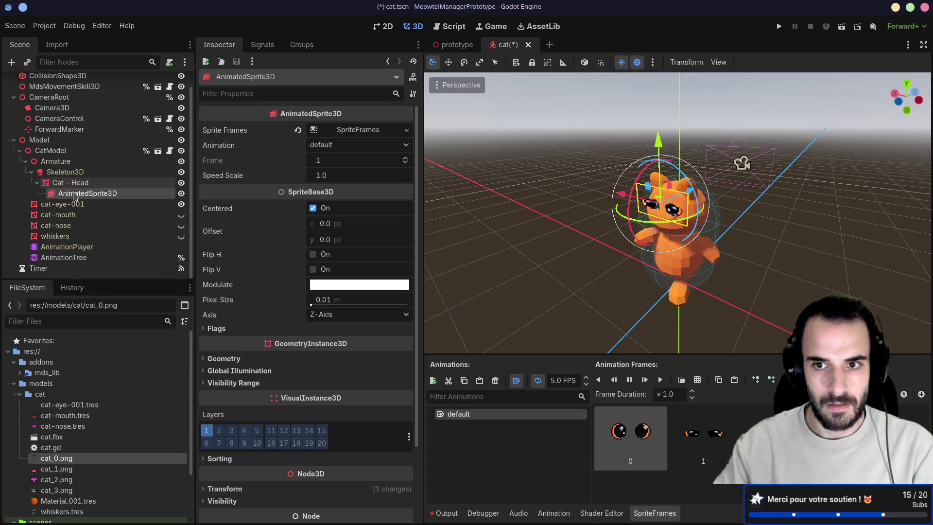
left_click_drag(747, 215, 712, 220)
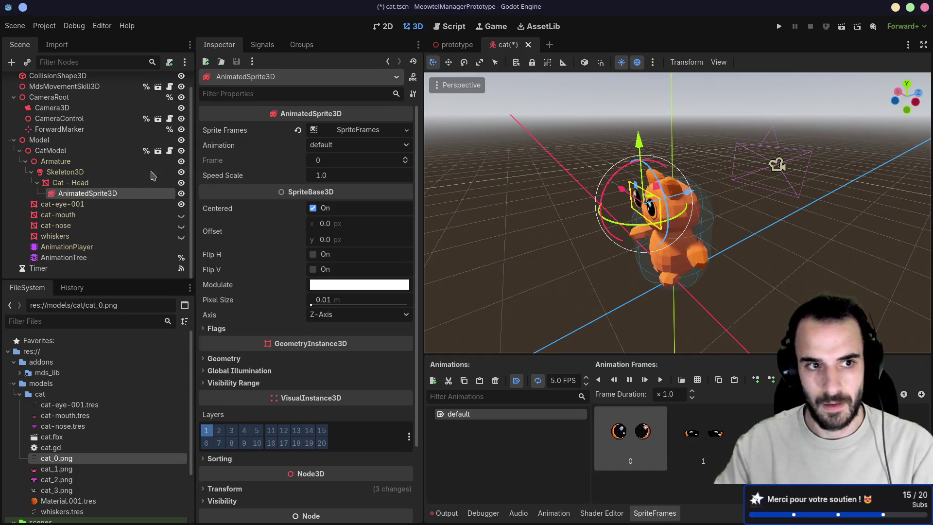
left_click(77, 173)
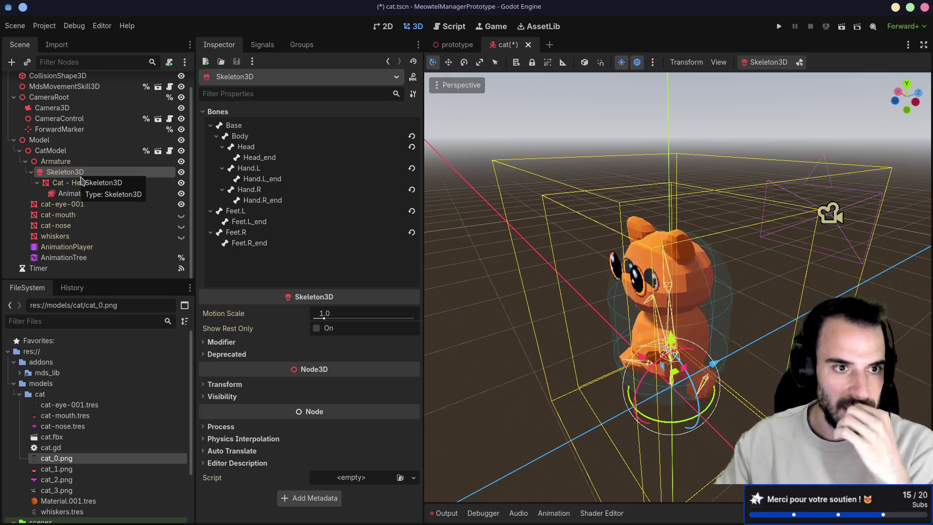
mouse_move(607, 258)
left_mouse_down()
mouse_move(654, 257)
mouse_move(628, 258)
left_mouse_up()
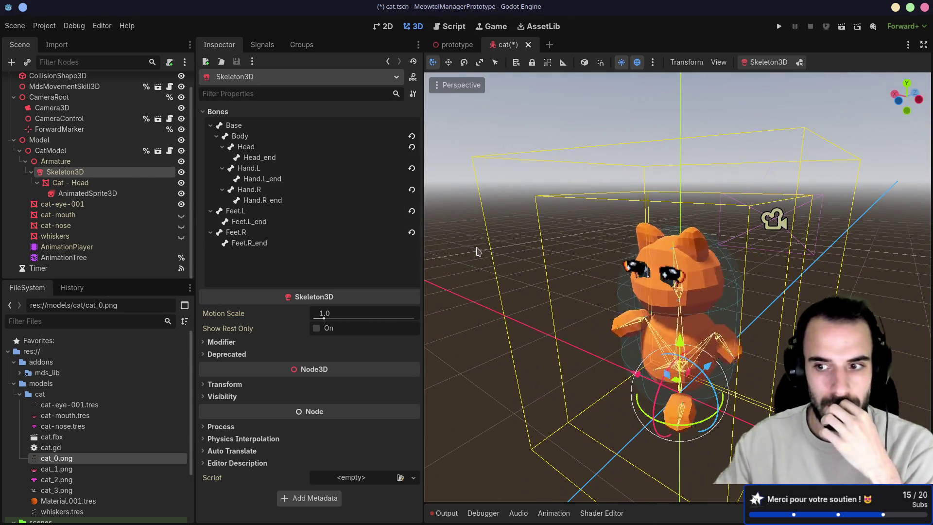
left_click(115, 198)
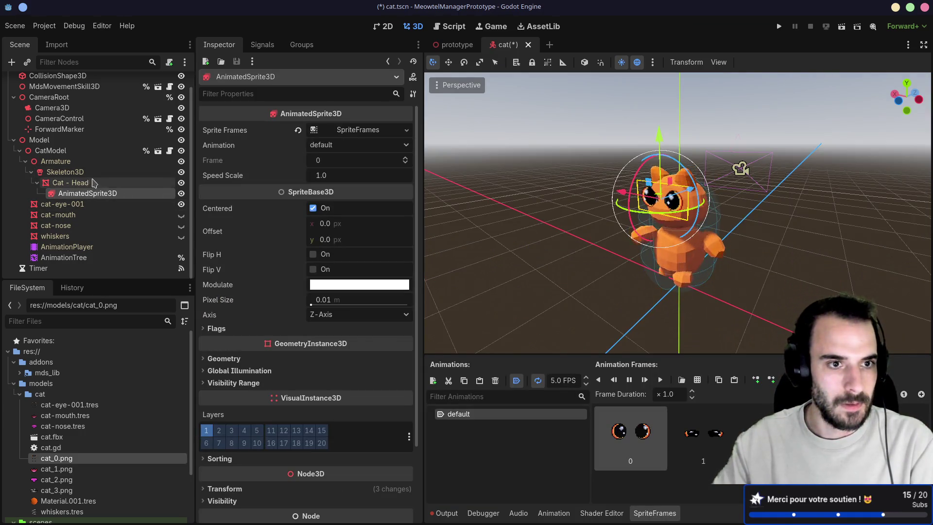
left_click(76, 204)
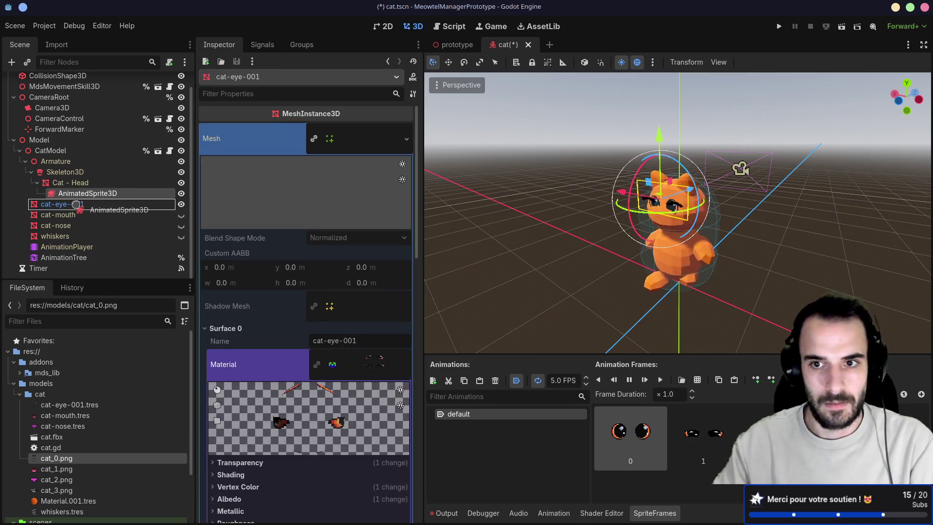
Step: Move the eye sprite back under cat-eye-001 and select that mesh
left_click_drag(76, 204, 77, 204)
double_click(62, 193)
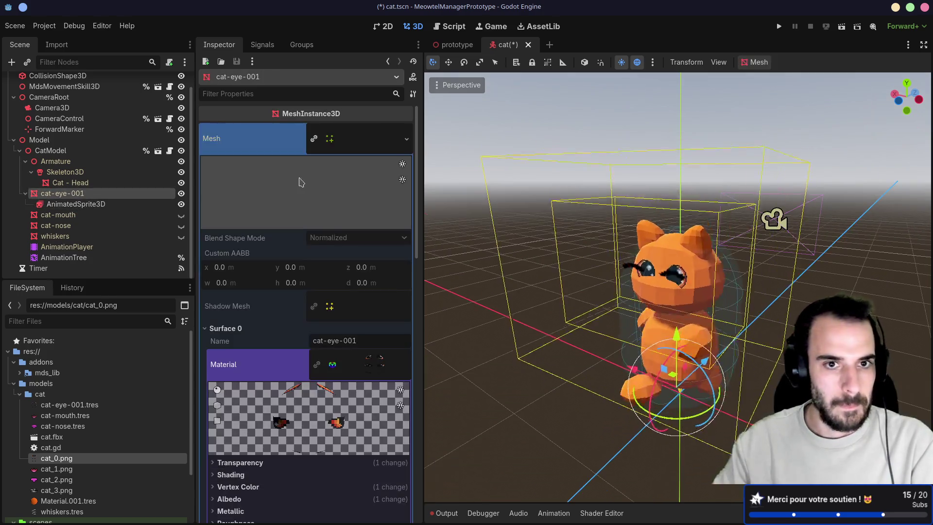
scroll(374, 193, "down", 5)
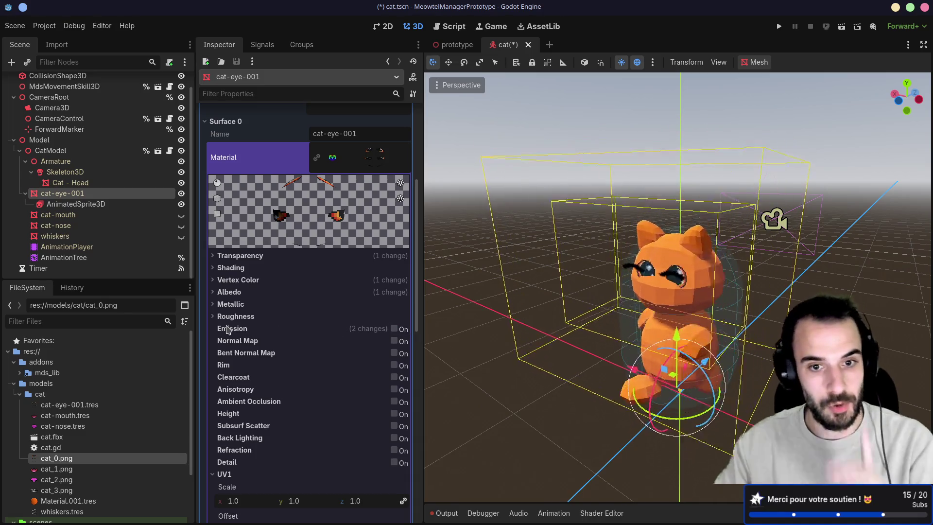
scroll(265, 328, "down", 5)
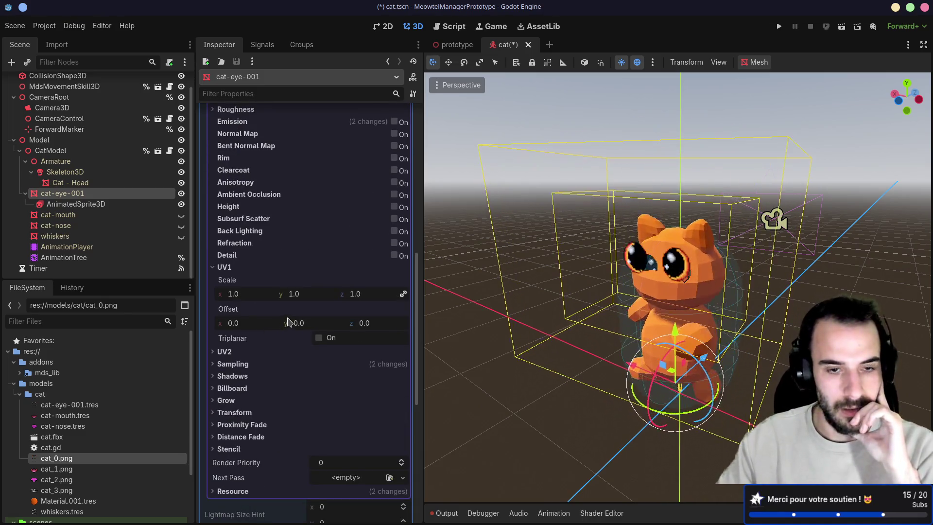
Step: Set the eye material's UV1 scale to 0 to hide the baked eyes
left_click(239, 294)
type("0")
key("Return")
left_click(563, 400)
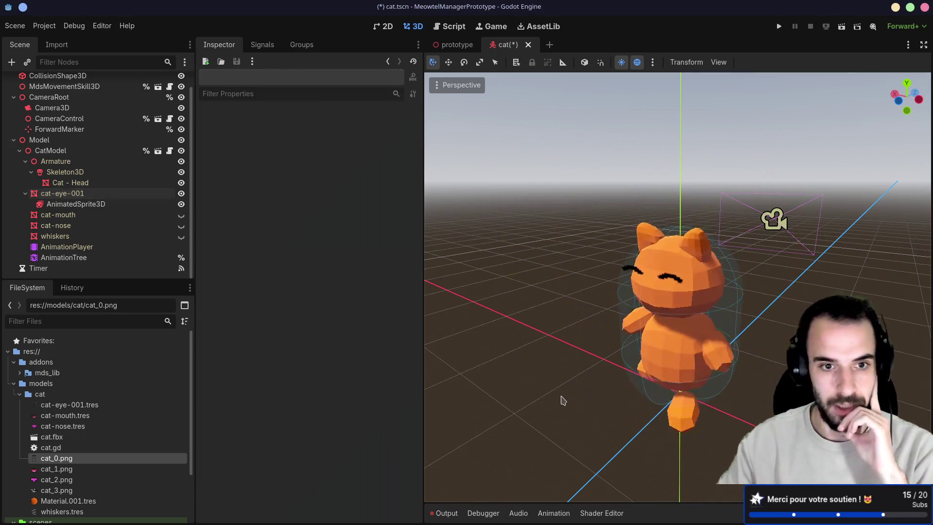
Step: Review the AnimationTree settings, then reselect the eye sprite on the cat's face
left_click(95, 205)
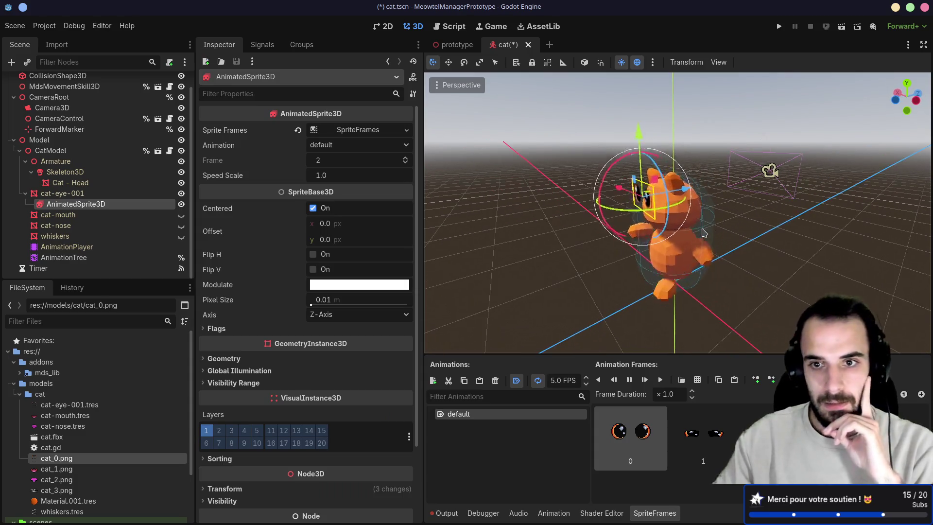
scroll(747, 228, "up", 3)
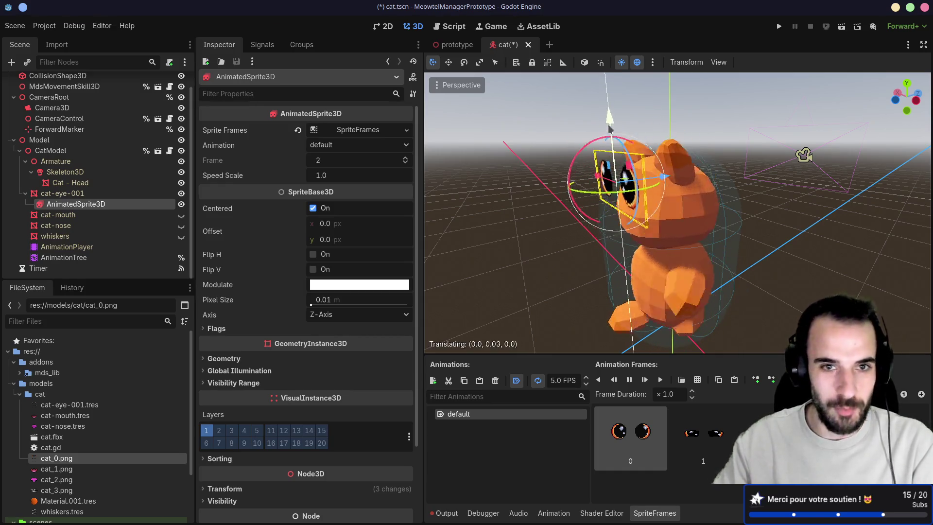
left_click(73, 258)
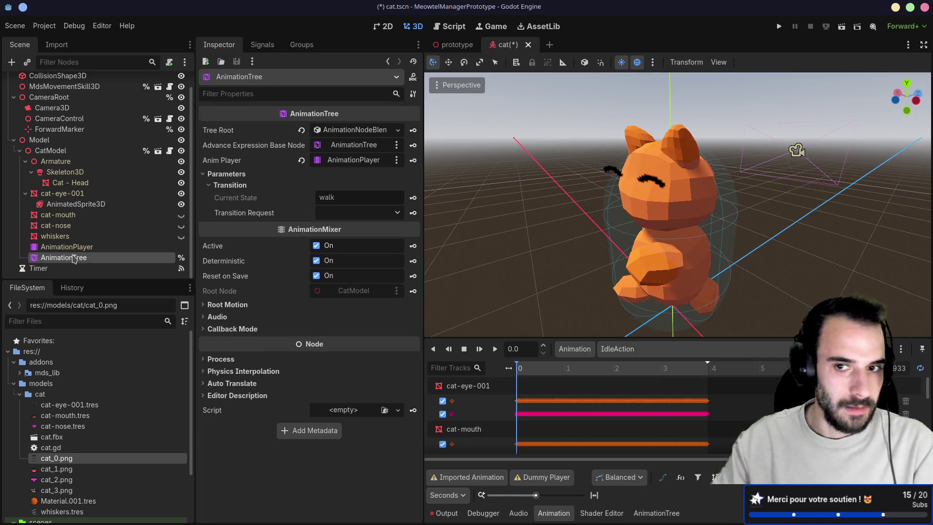
left_click(644, 183)
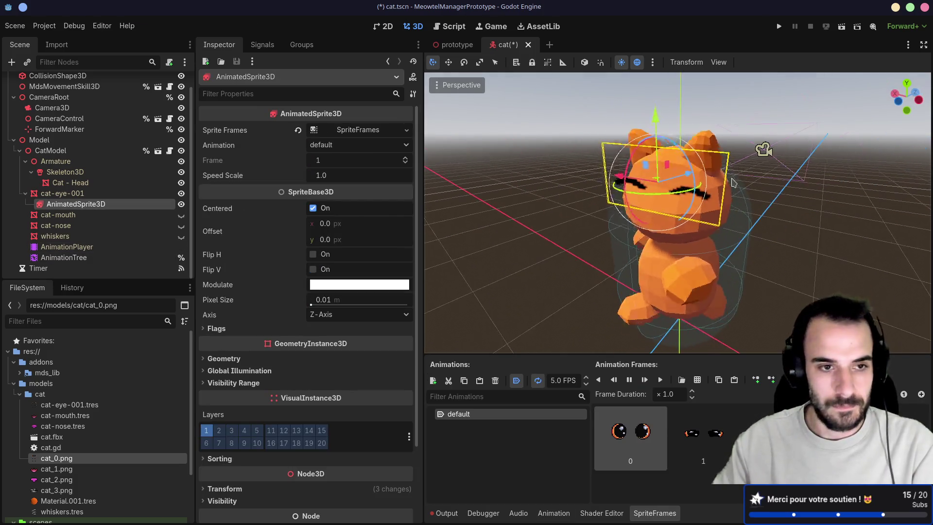
Step: Nudge the eye sprite along Z, X and Y until the eyes sit on the face
left_click_drag(535, 219, 627, 232)
left_click_drag(650, 199, 673, 202)
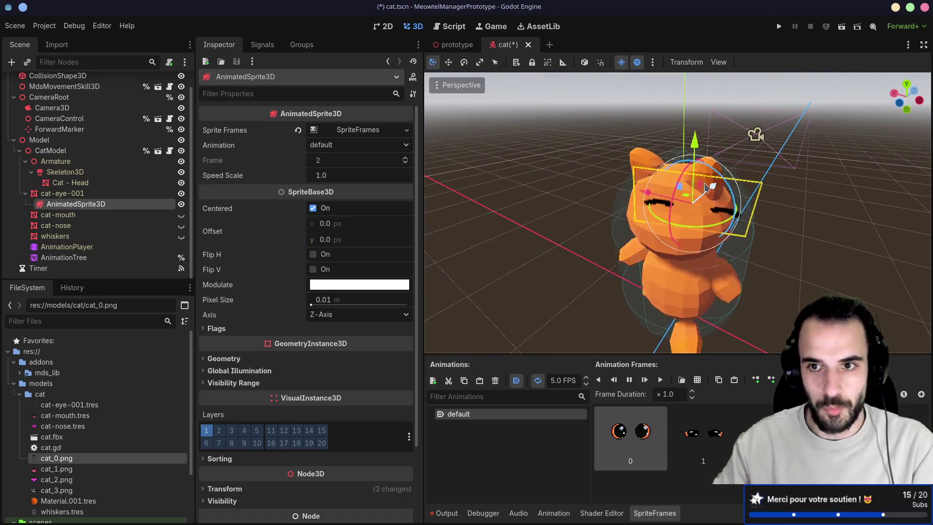
left_click_drag(678, 199, 632, 189)
left_click_drag(676, 215, 671, 221)
left_click_drag(609, 150, 608, 150)
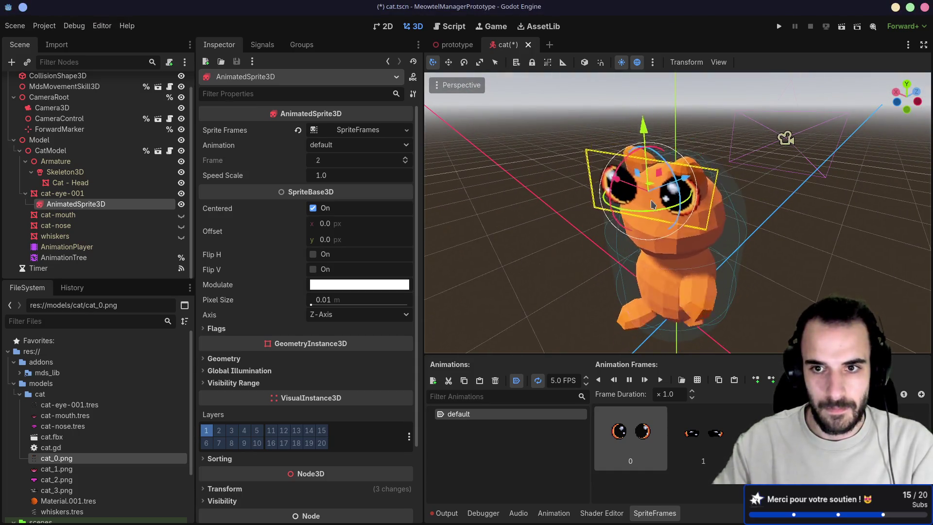
left_click(626, 207)
scroll(558, 220, "down", 3)
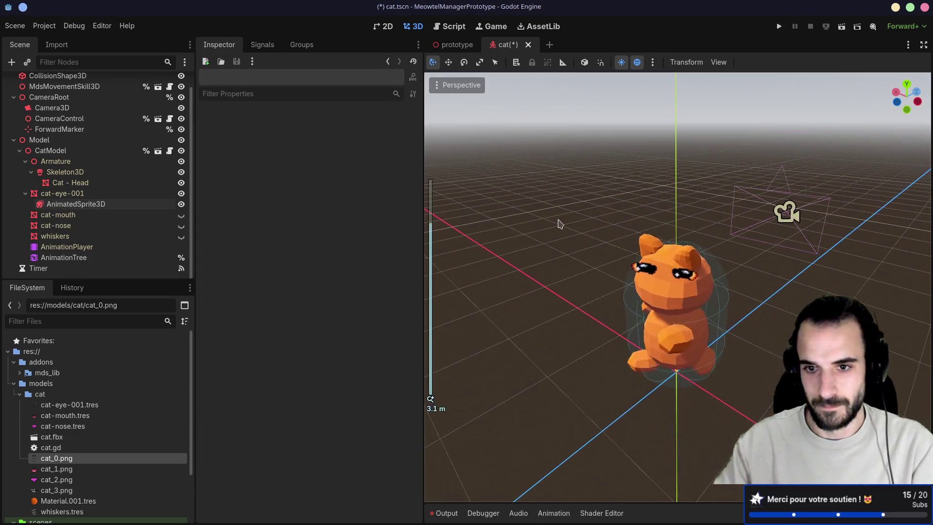
Step: Recheck the eye sprite and AnimationTree, then save the cat scene
left_click(637, 263)
scroll(311, 227, "down", 5)
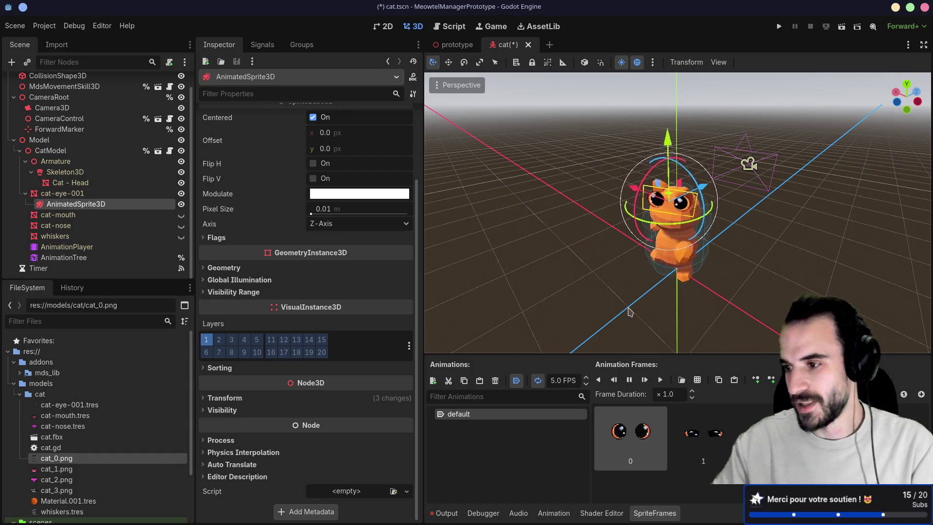
left_click(77, 258)
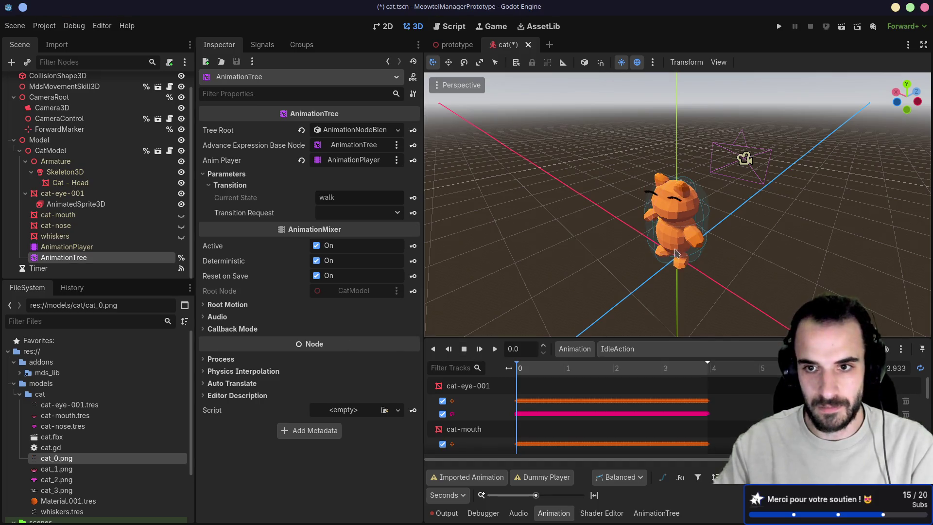
scroll(676, 252, "up", 3)
left_click(632, 190)
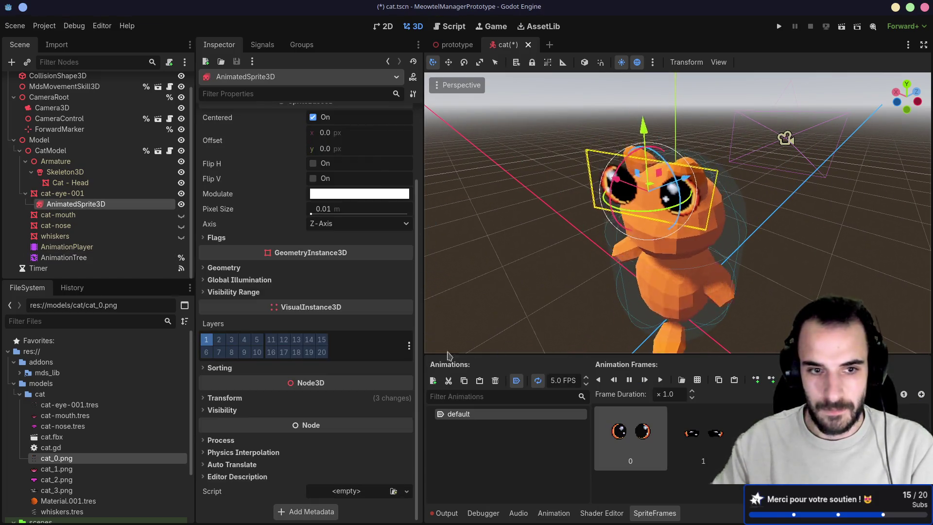
left_click(68, 257)
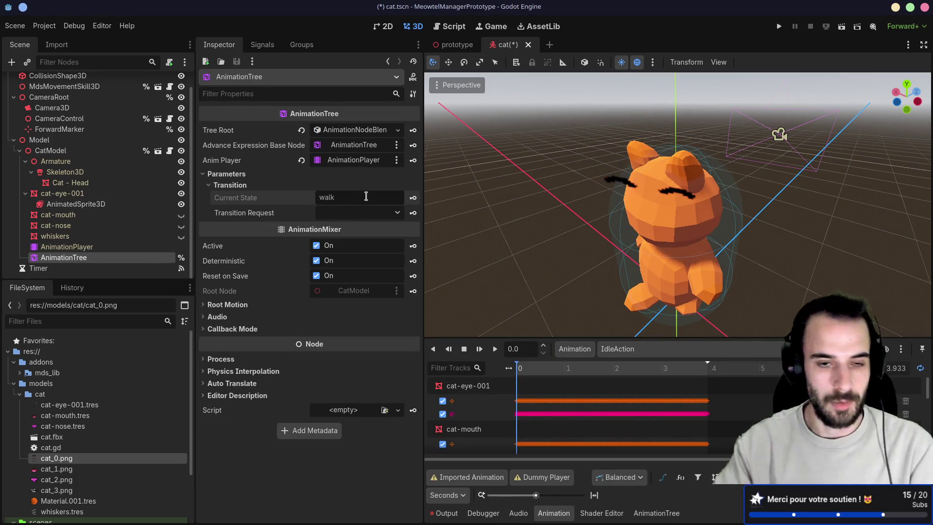
key("ctrl+s")
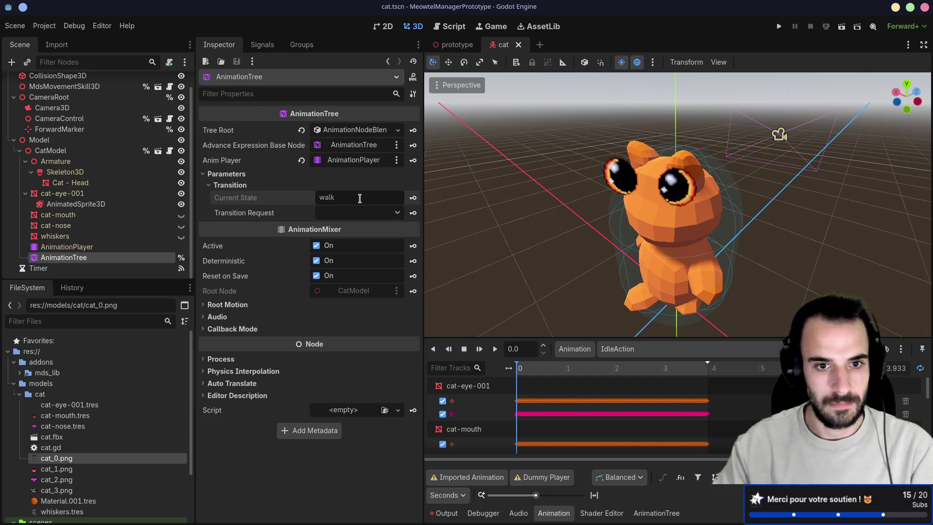
Step: Inspect the AnimationPlayer and cat-nose nodes, then reselect the AnimatedSprite3D eyes
left_click(77, 247)
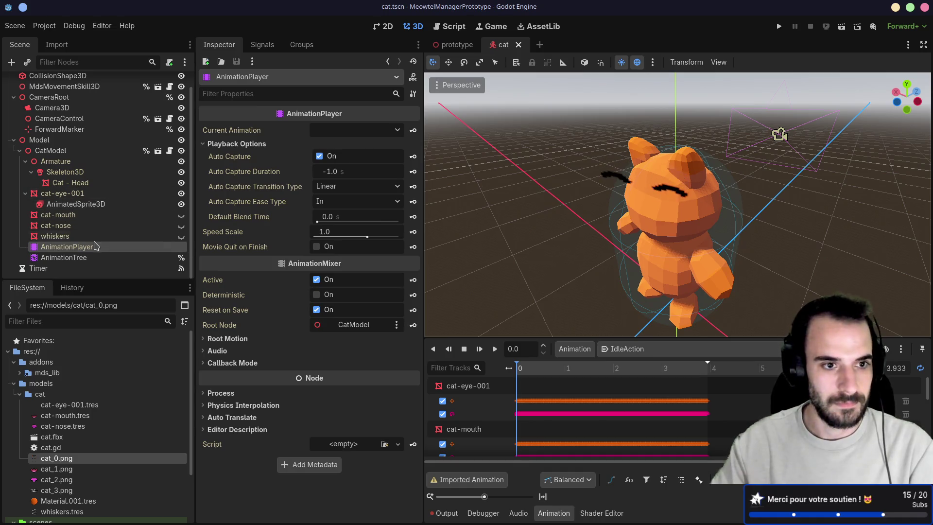
left_click(88, 229)
left_click(675, 195)
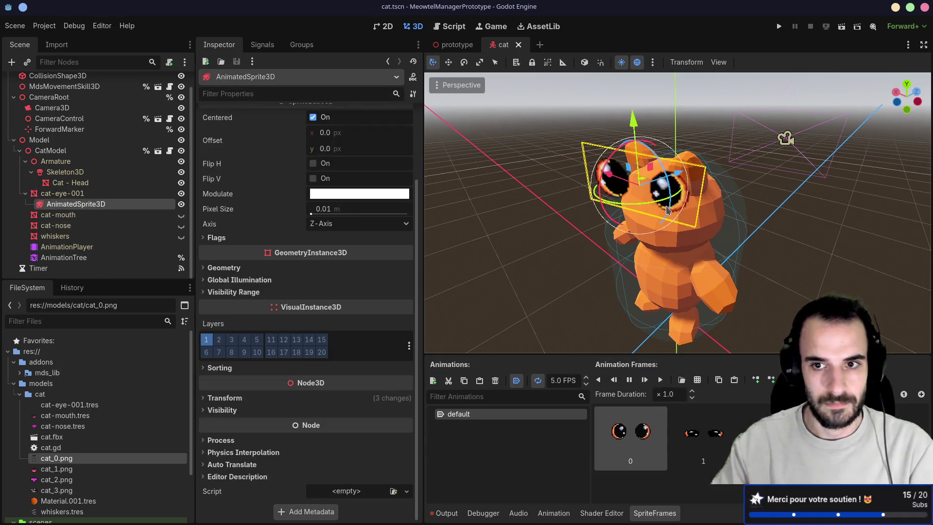
Step: Reset the eye sprite's rotation and position to zero, then raise it toward the head
scroll(344, 303, "up", 3)
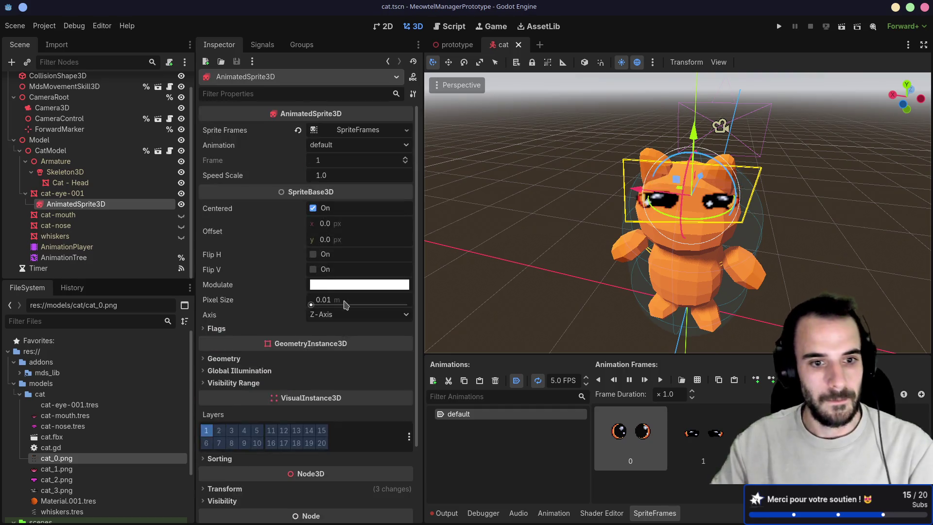
scroll(344, 303, "down", 3)
left_click(242, 399)
scroll(341, 411, "down", 3)
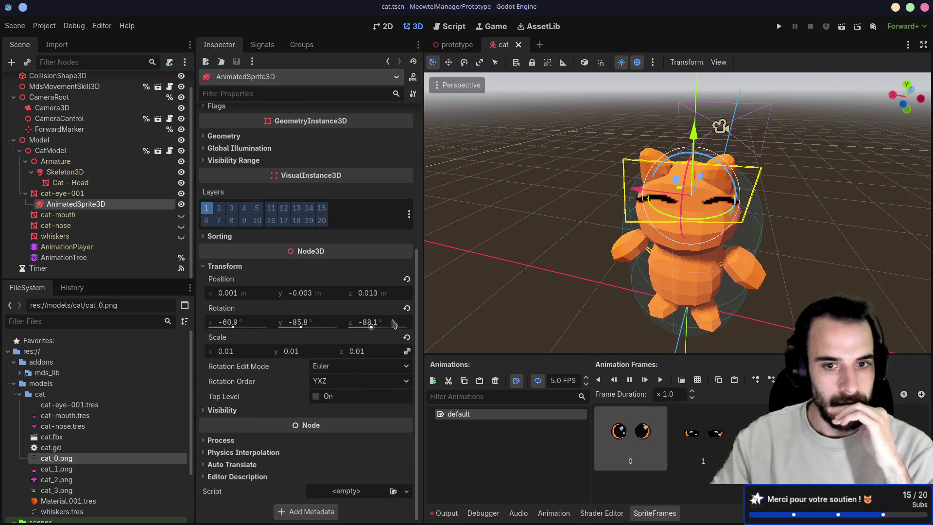
left_click(406, 308)
left_click_drag(771, 179, 592, 213)
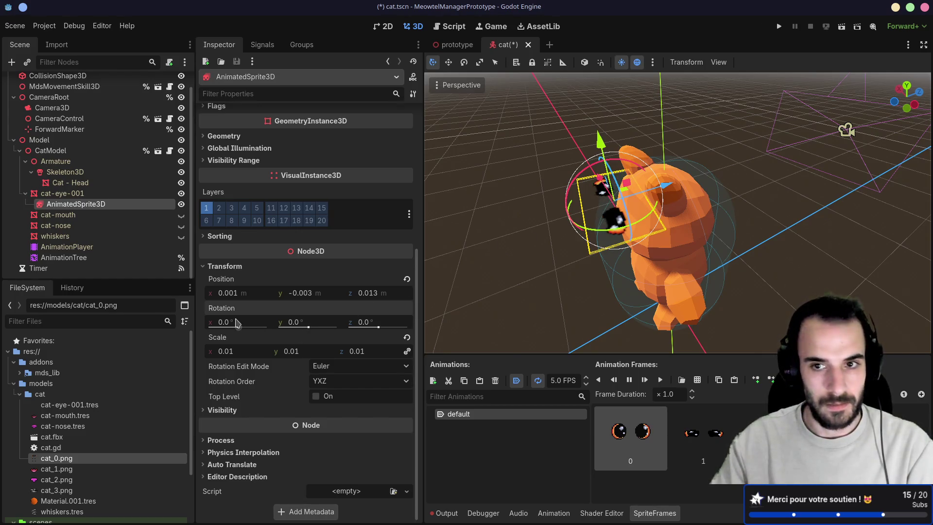
left_click(406, 280)
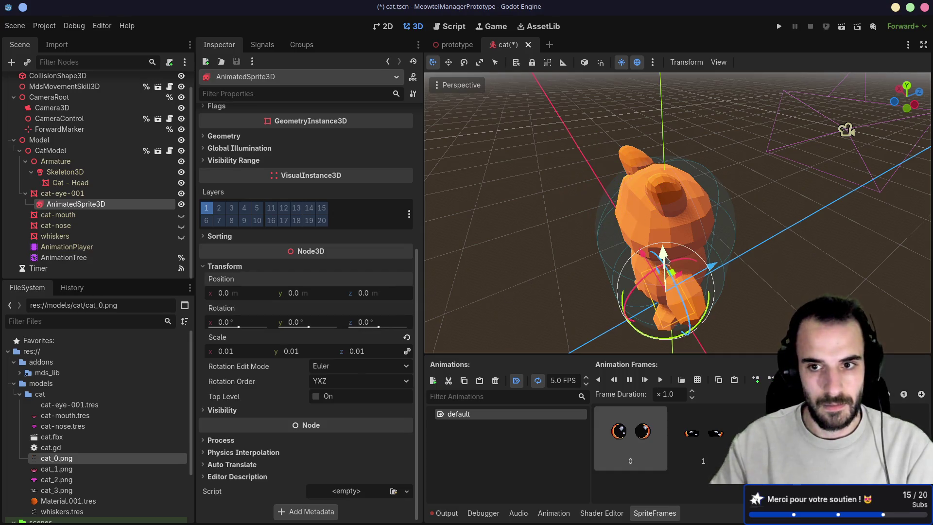
left_click_drag(664, 258, 632, 91)
Step: Rotate the eye sprite 90° on X and push it forward onto the face
left_click(238, 322)
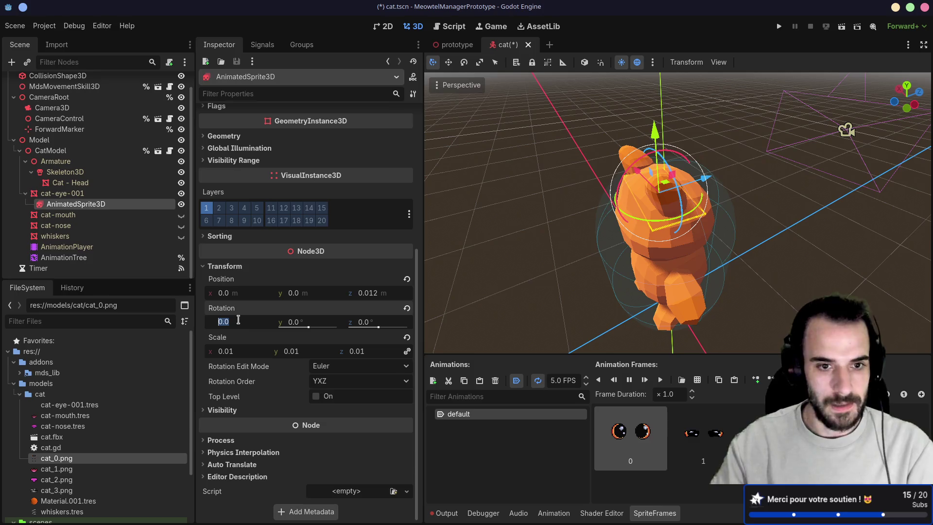
type("90")
key("Return")
mouse_move(653, 181)
left_mouse_down()
mouse_move(678, 193)
mouse_move(690, 219)
mouse_move(646, 284)
mouse_move(573, 356)
left_mouse_up()
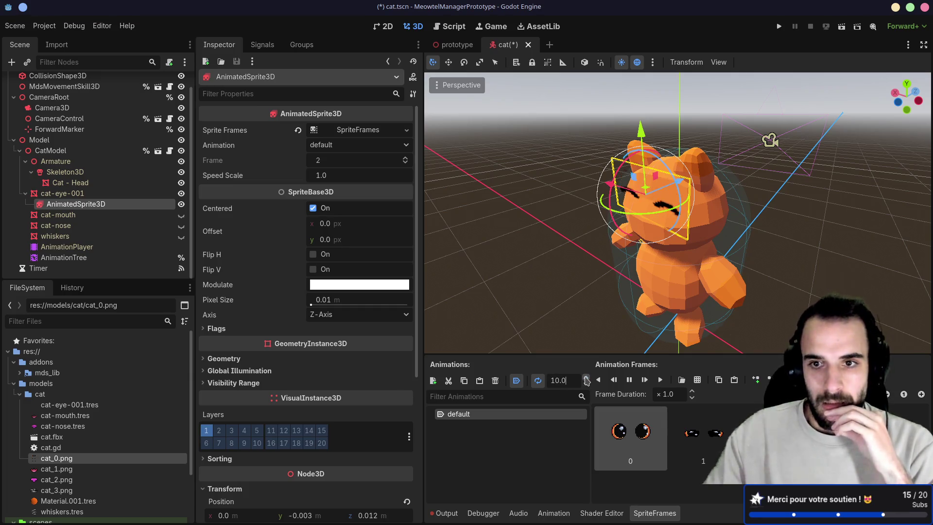
Step: Lower the eye blink animation to 6 FPS and save the cat scene
left_click(587, 385)
left_click(587, 385)
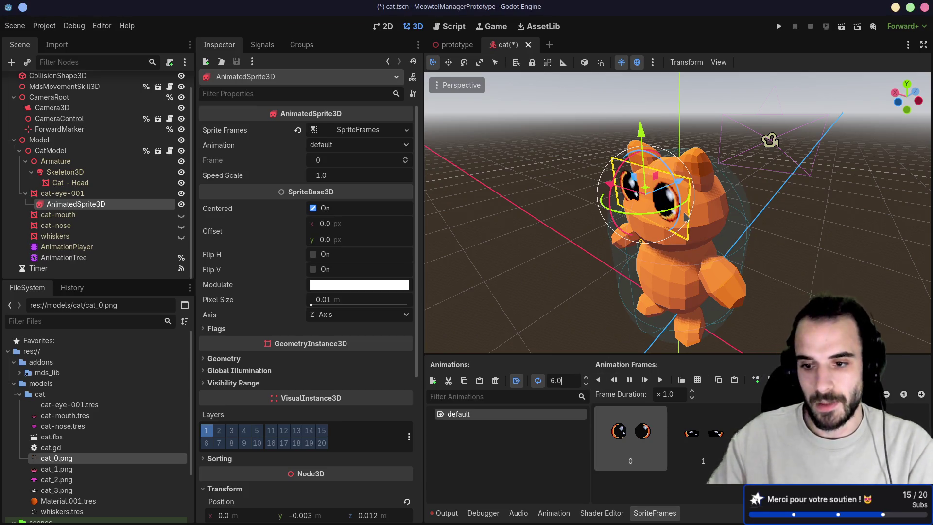
mouse_move(561, 249)
left_mouse_down()
mouse_move(564, 146)
mouse_move(559, 235)
left_mouse_up()
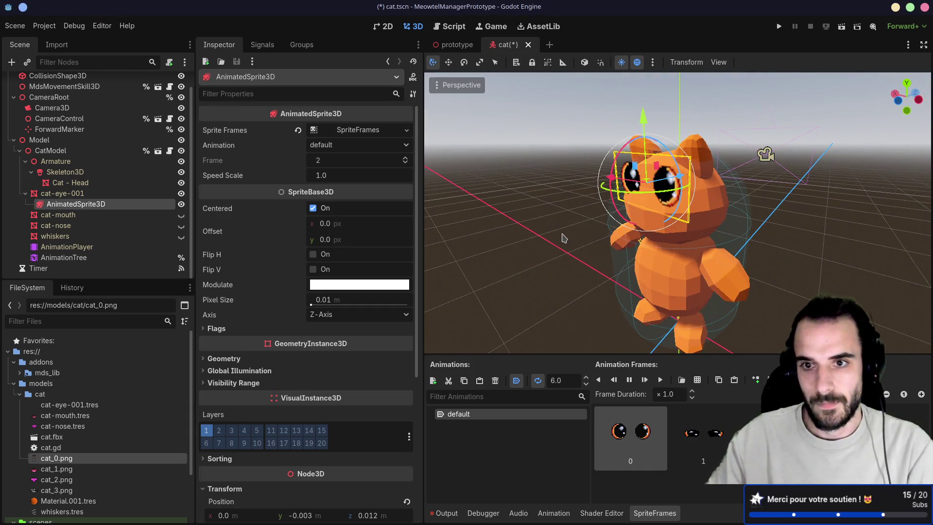
key("ctrl+s")
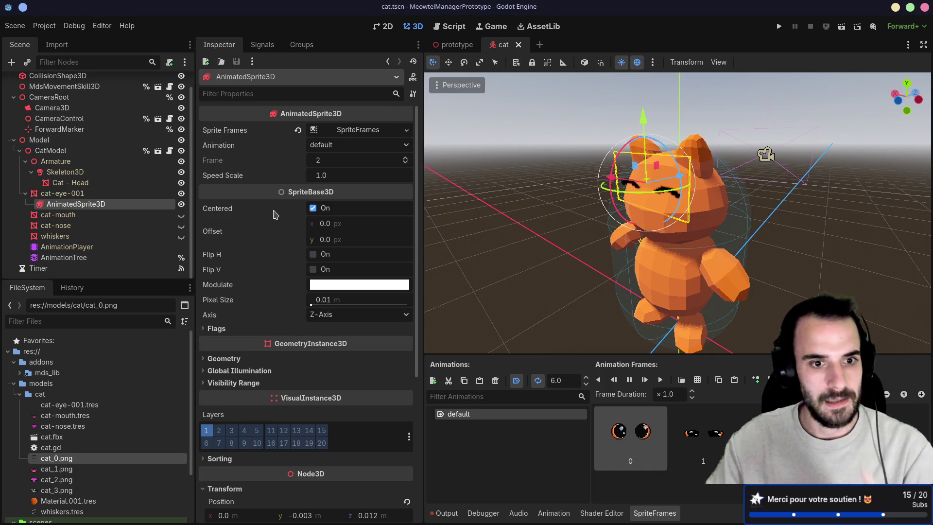
Step: Find and select the cat_0.png eye texture in the FileSystem dock
scroll(272, 228, "down", 3)
scroll(269, 243, "down", 3)
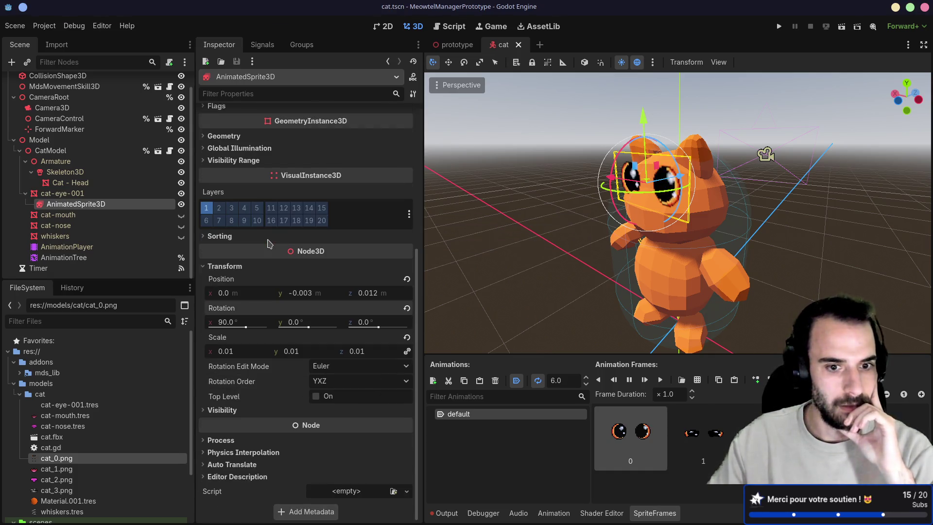
scroll(268, 243, "up", 6)
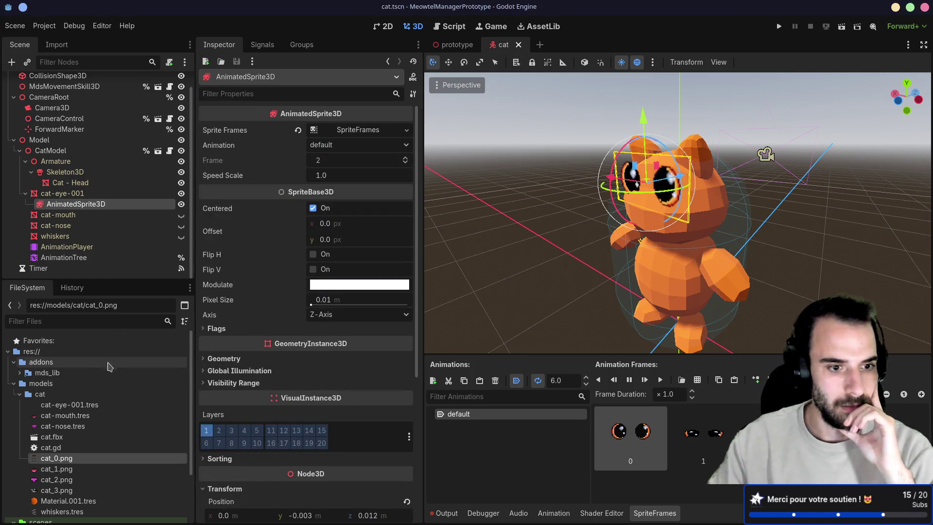
left_click(68, 462)
Step: Review cat_0.png's import settings, keeping compression mode Lossless
left_click(59, 46)
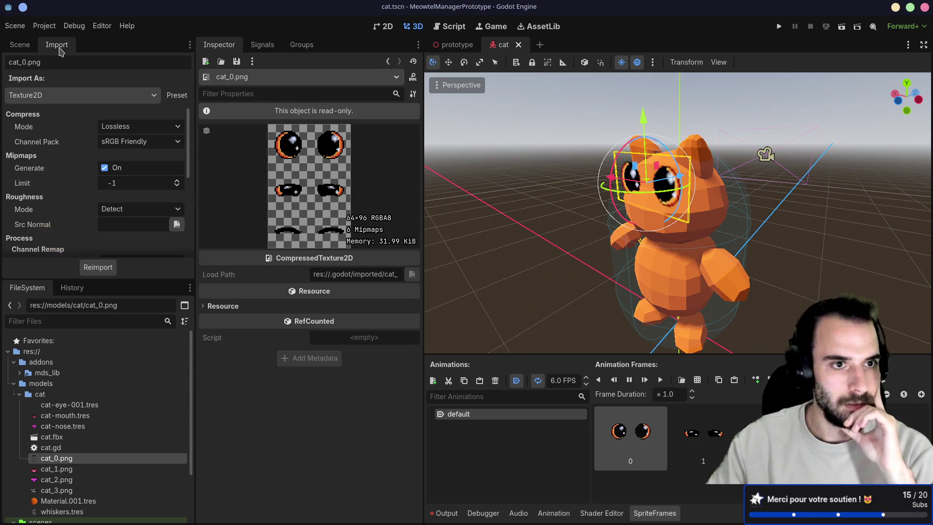
left_click(121, 127)
left_click(65, 148)
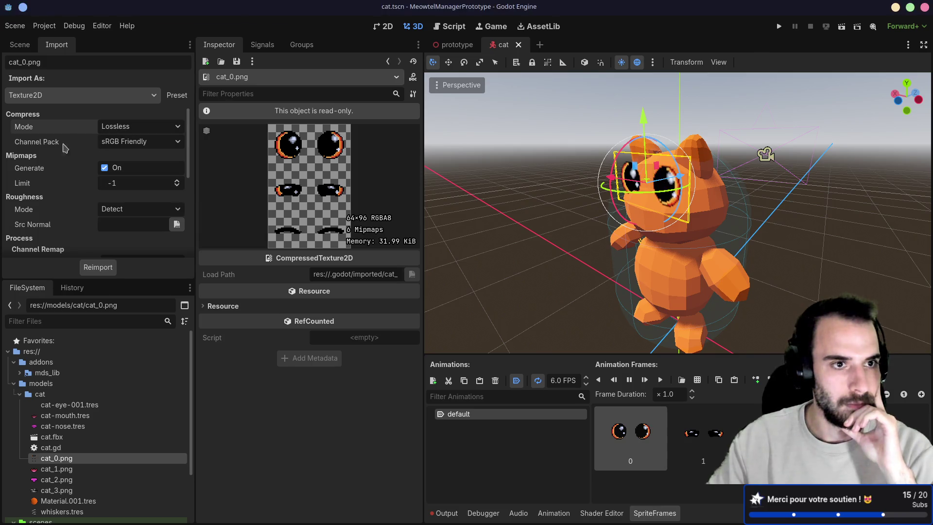
scroll(55, 163, "down", 6)
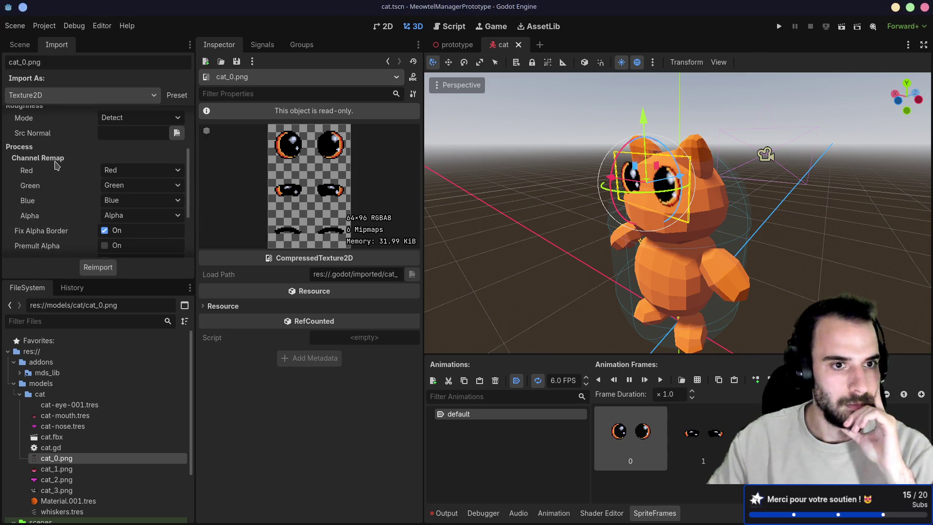
Step: In Project Settings, revert Rendering > Textures Decals Filter to Linear Mipmap (Fast)
left_click(44, 25)
left_click(73, 42)
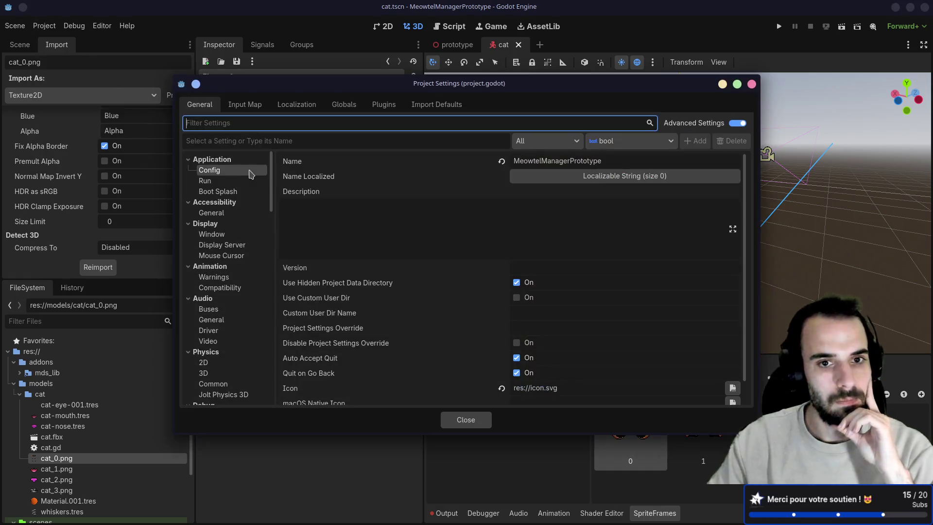
type("tex")
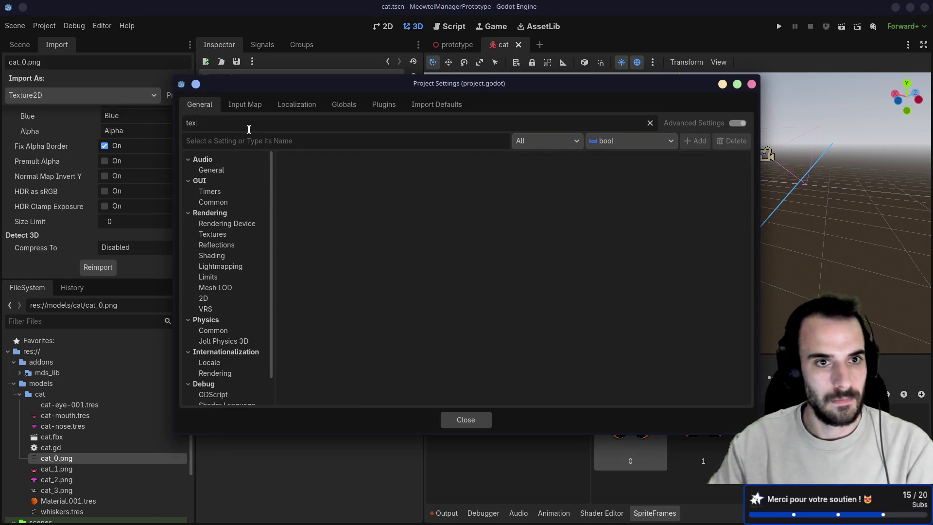
type("ture")
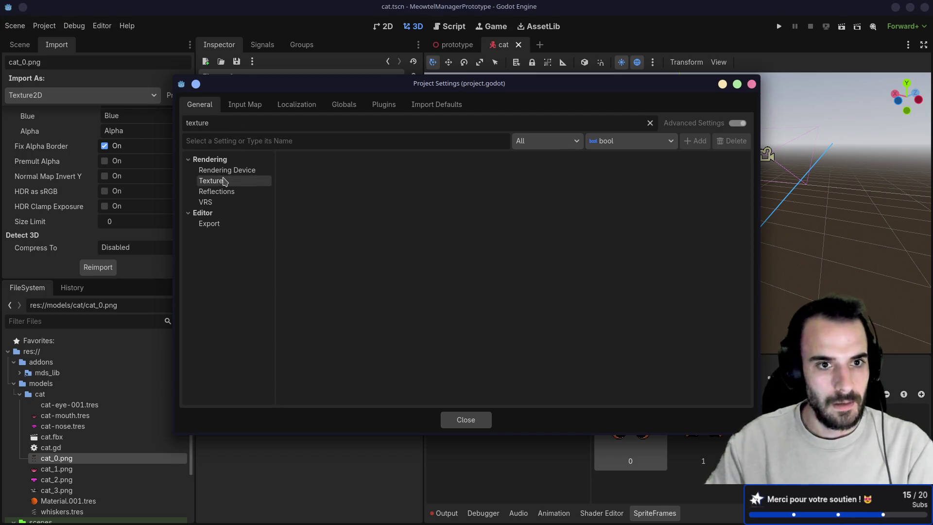
left_click(225, 182)
scroll(524, 235, "down", 4)
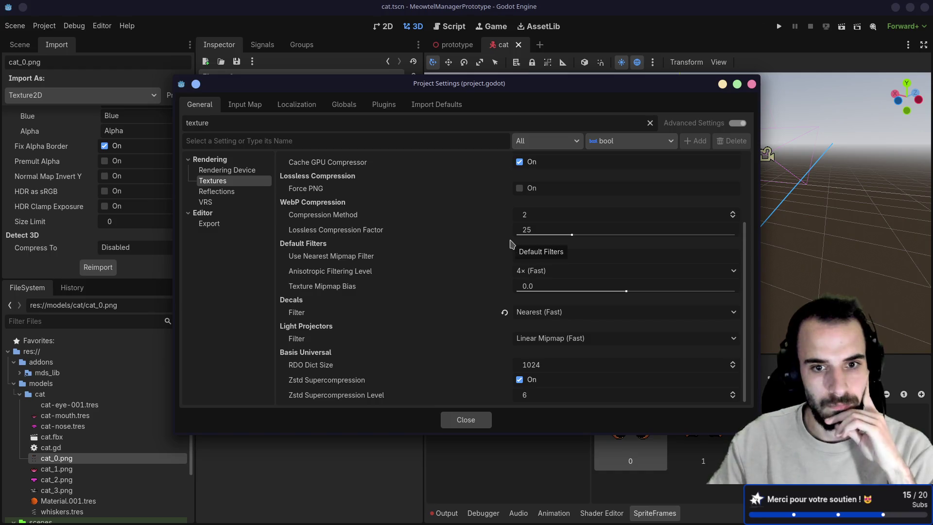
left_click(504, 314)
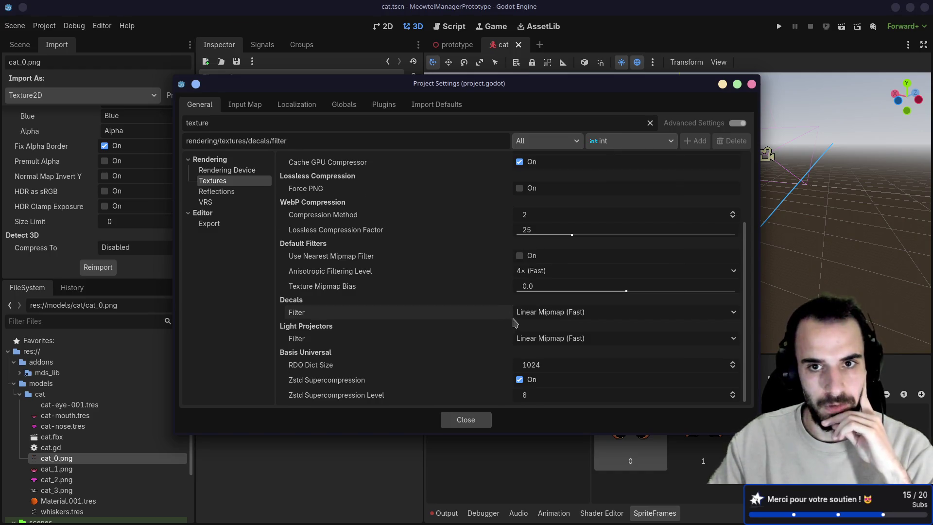
scroll(515, 322, "up", 4)
left_click(464, 417)
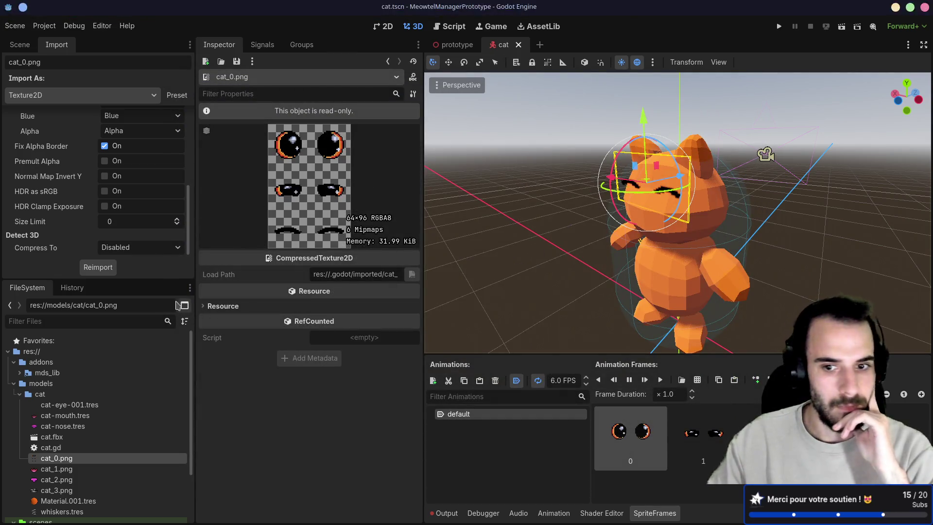
Step: Set the AnimatedSprite3D eyes' texture filter to Nearest
left_click(20, 44)
left_click(138, 202)
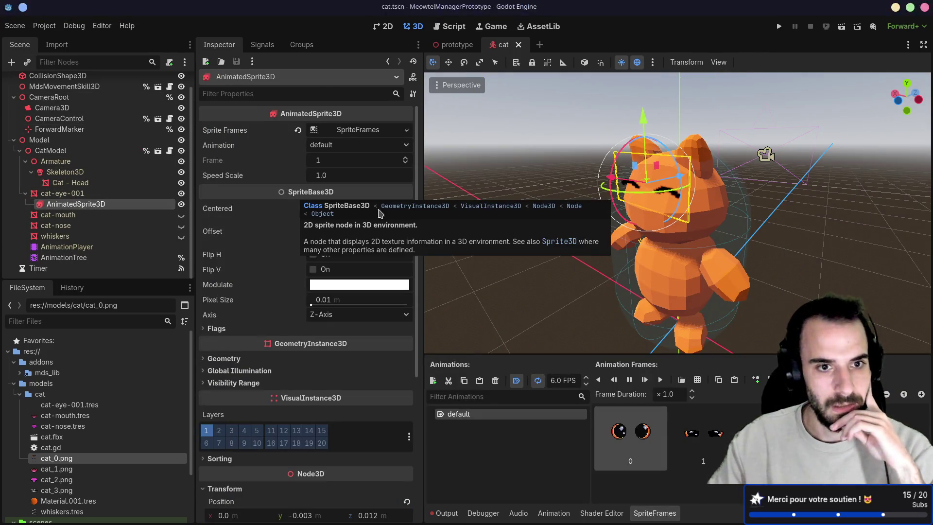
left_click(204, 333)
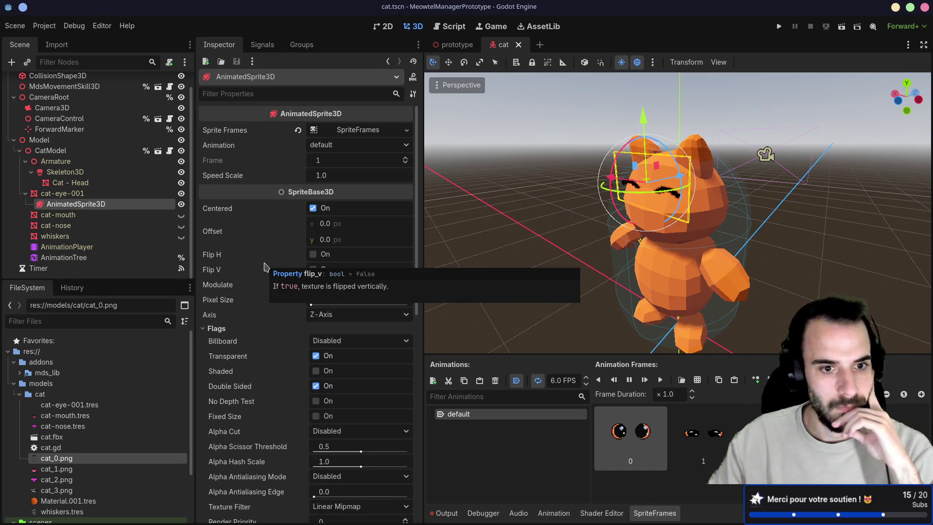
scroll(265, 266, "down", 3)
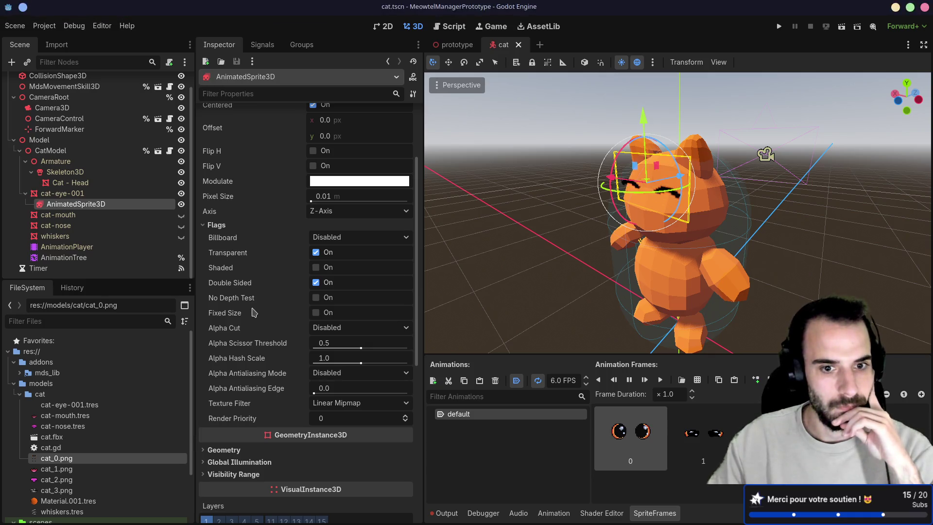
left_click(340, 405)
left_click(336, 419)
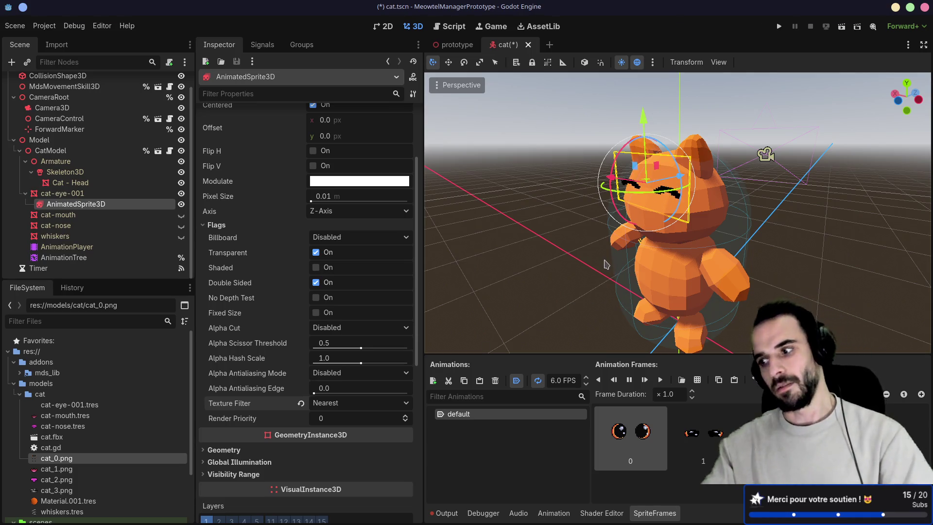
Step: Save the cat scene and run the project to test it
left_click_drag(608, 260, 510, 265)
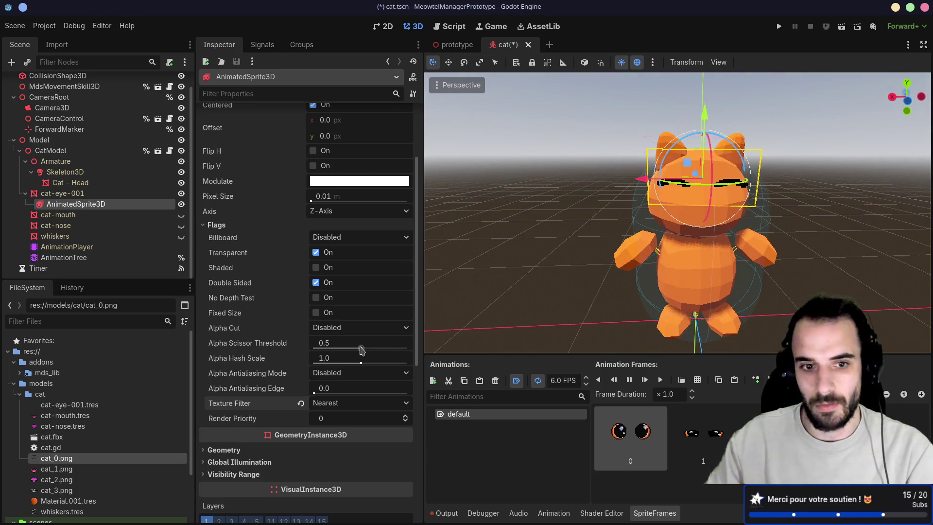
key("ctrl+s")
mouse_move(646, 223)
left_mouse_down()
mouse_move(765, 204)
mouse_move(752, 222)
mouse_move(769, 223)
left_mouse_up()
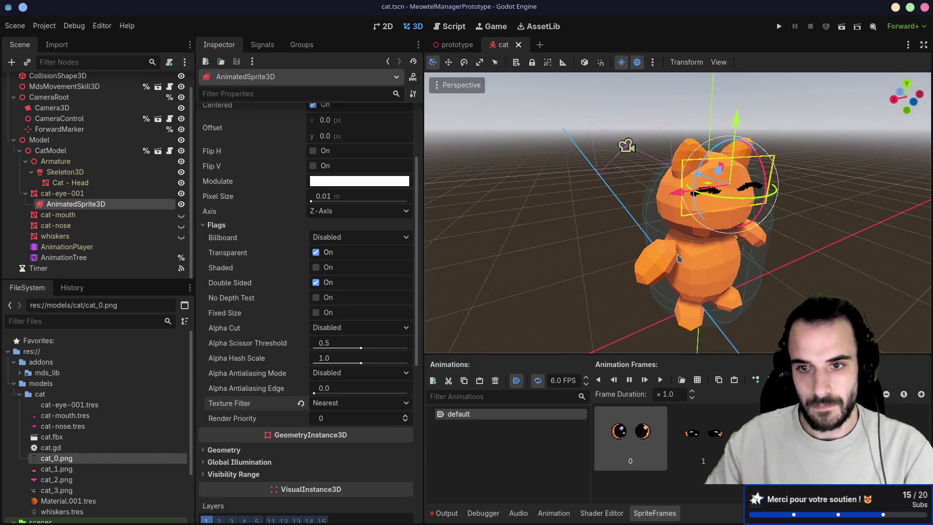
left_click(779, 26)
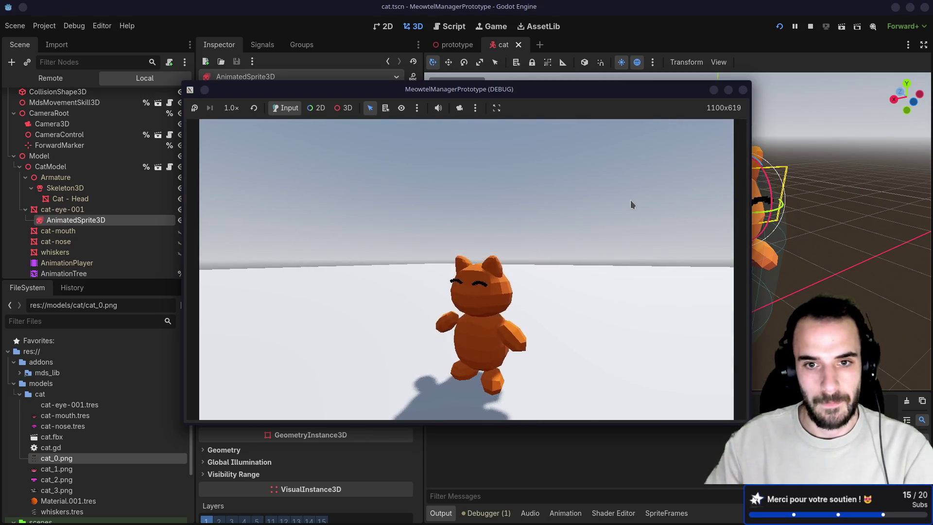
Step: Walk the cat around with WASD, orbit to watch the blinking eyes, then stop the game with F8
key("w")
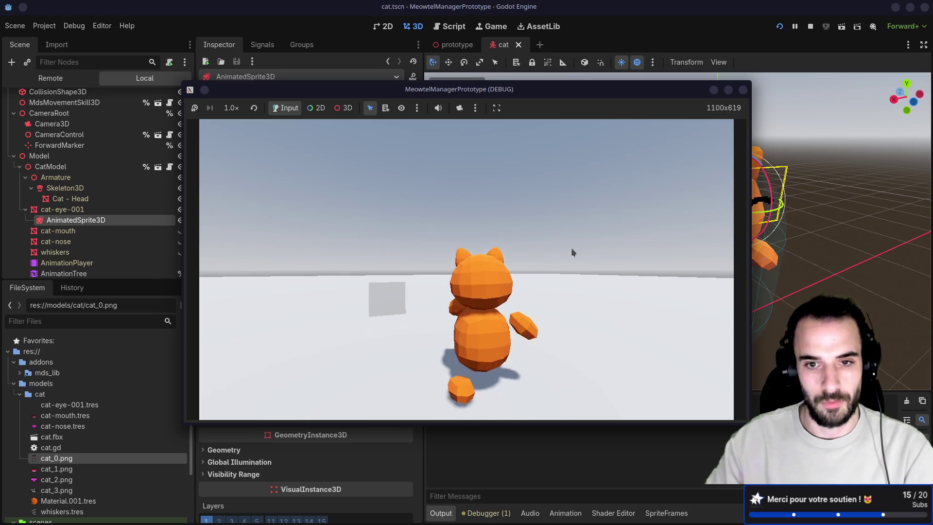
key("d")
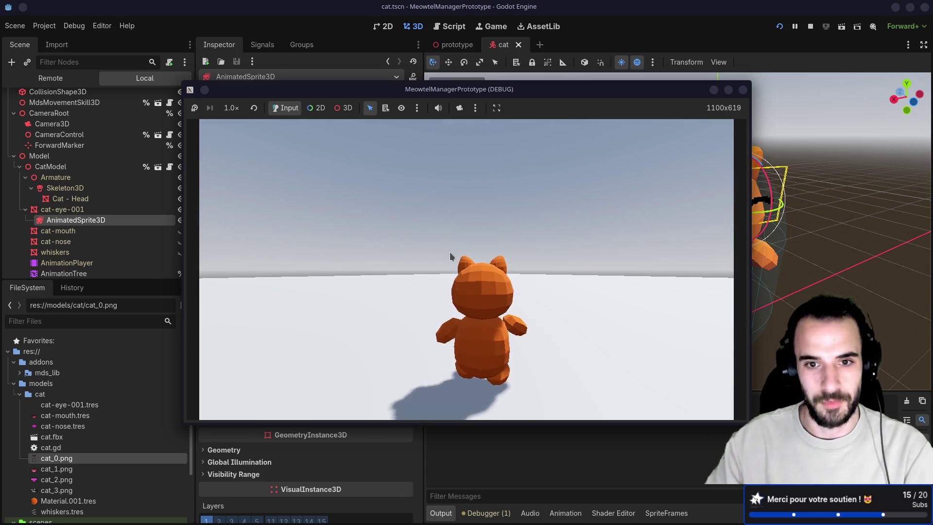
key("a")
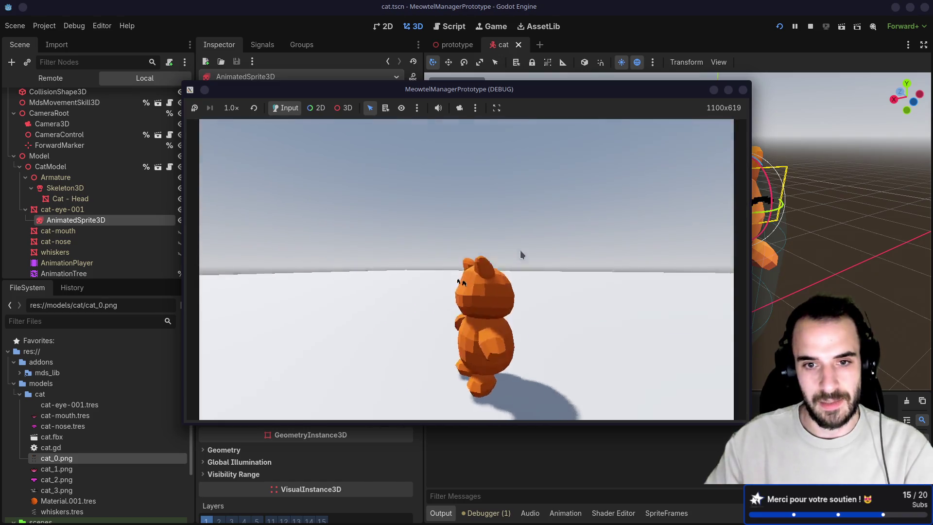
key("s")
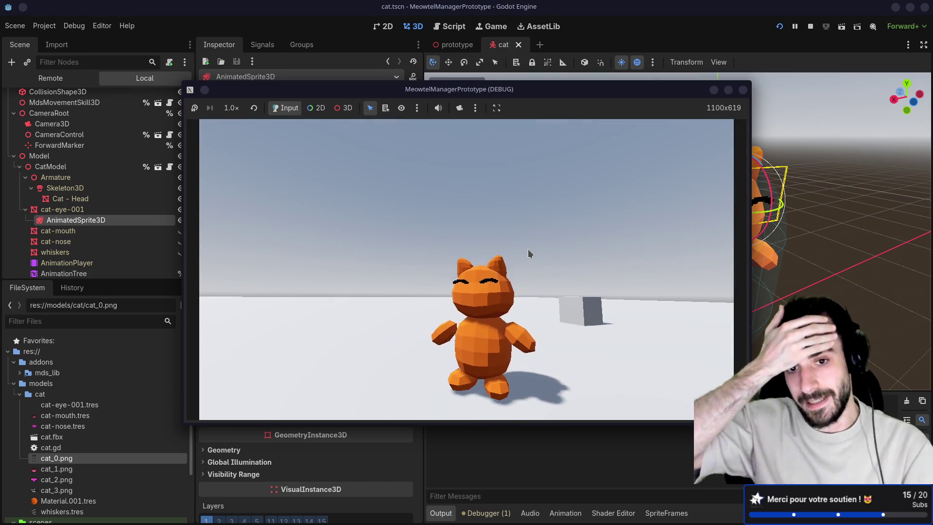
key("w")
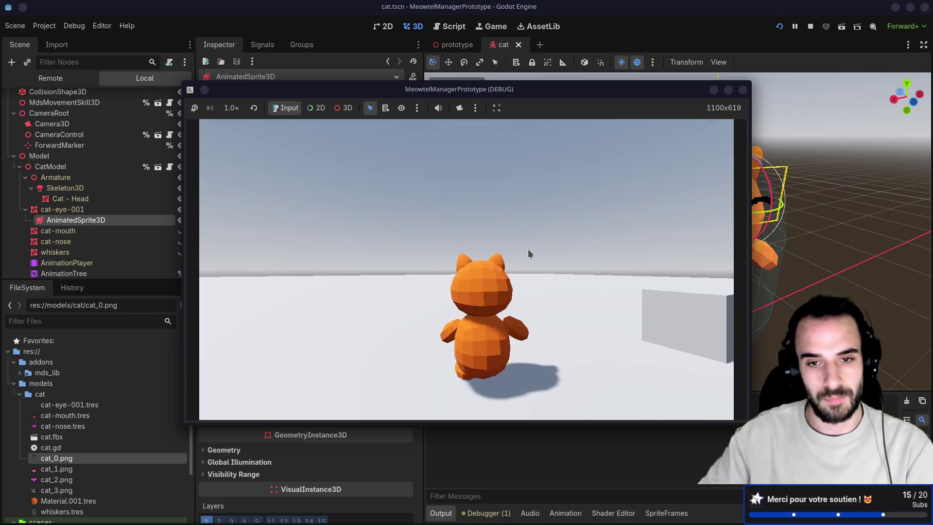
key("d")
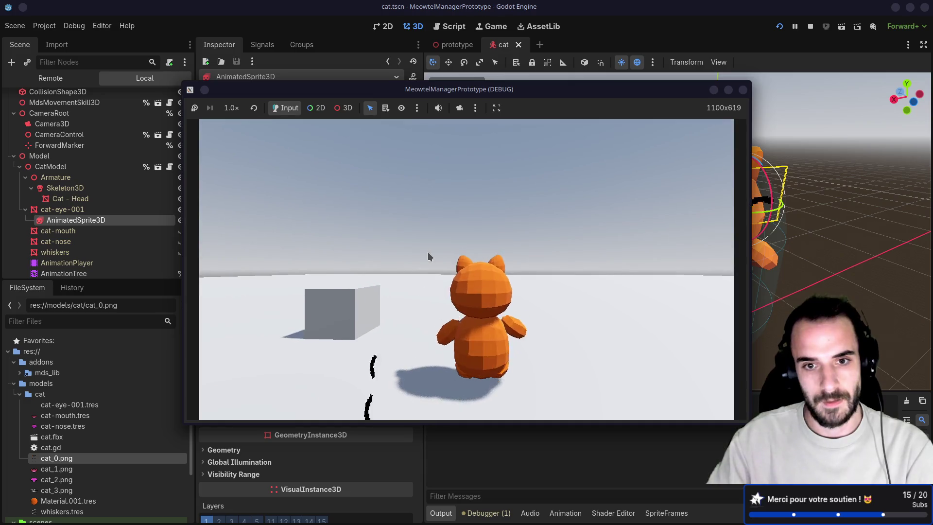
key("d")
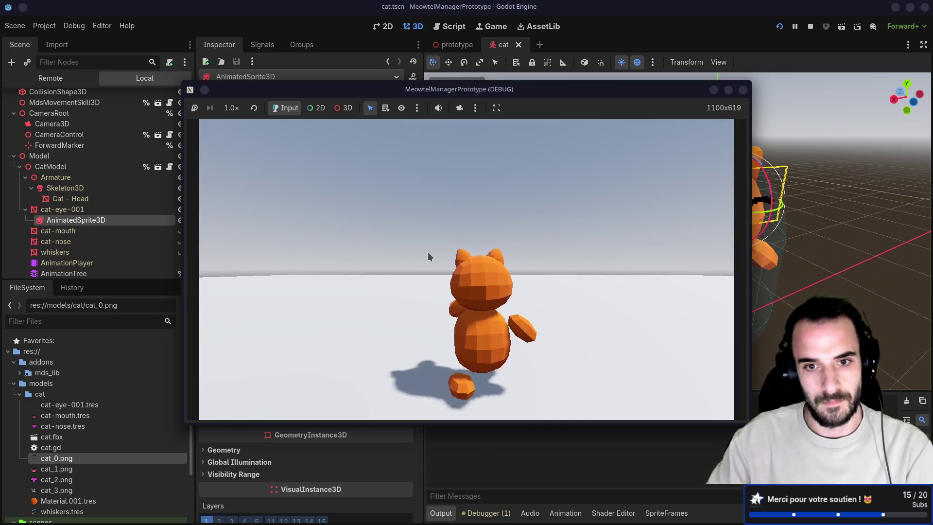
key("s")
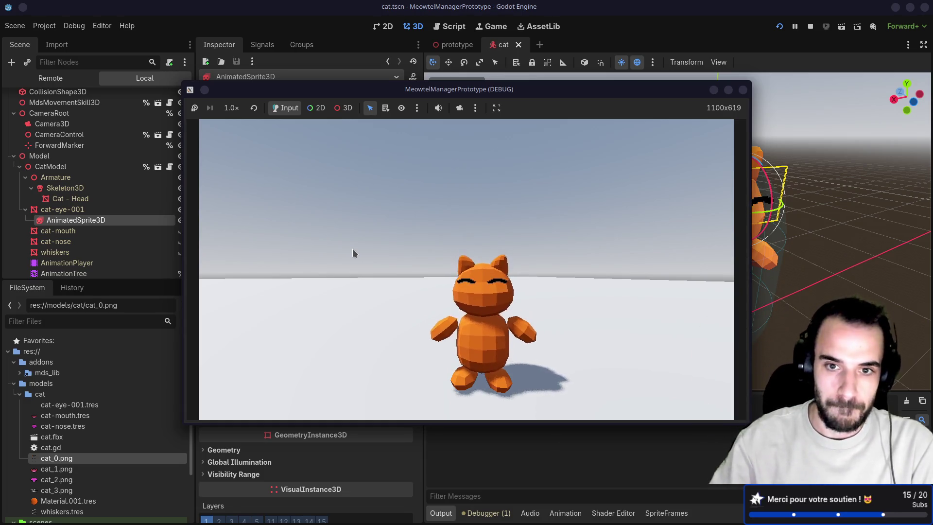
key("w")
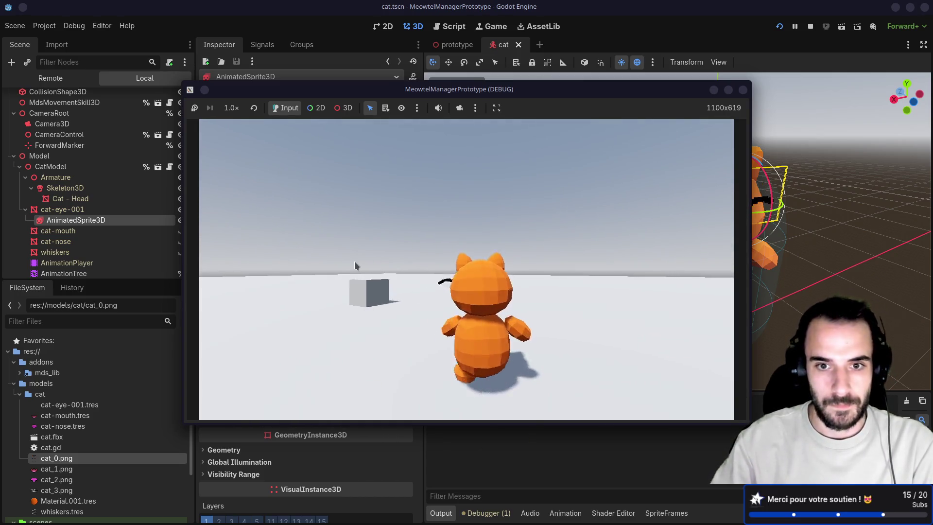
left_click_drag(351, 288, 447, 293)
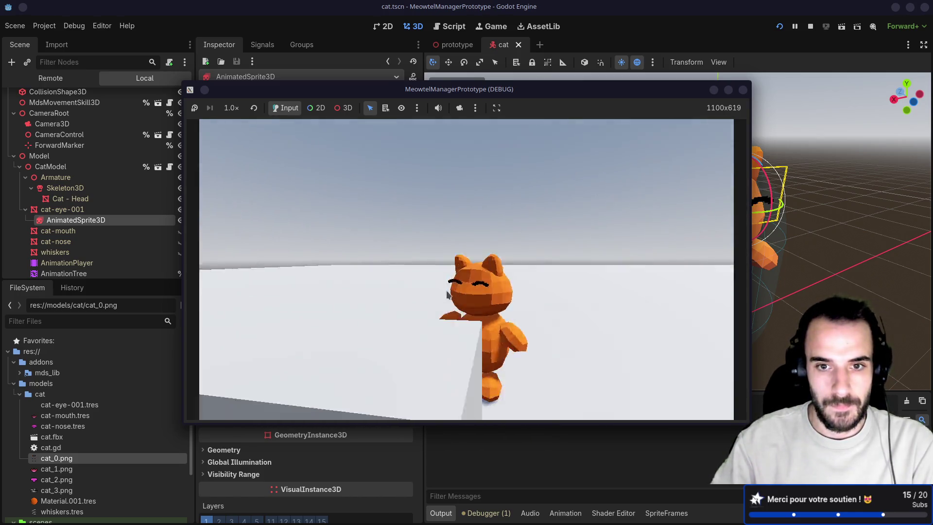
key("F8")
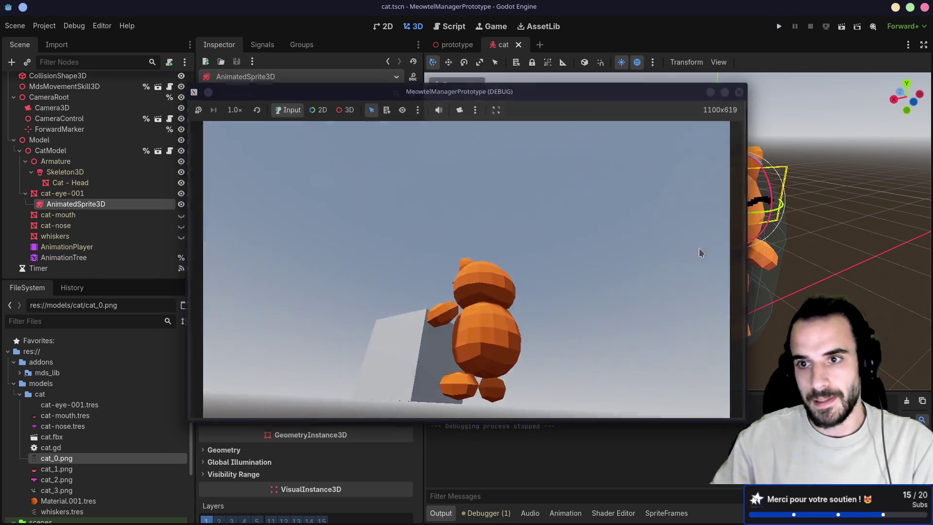
Step: Inspect the cat-eye-001 mesh's material in the Inspector, then bring the Blender cat file forward
left_click_drag(632, 247, 536, 241)
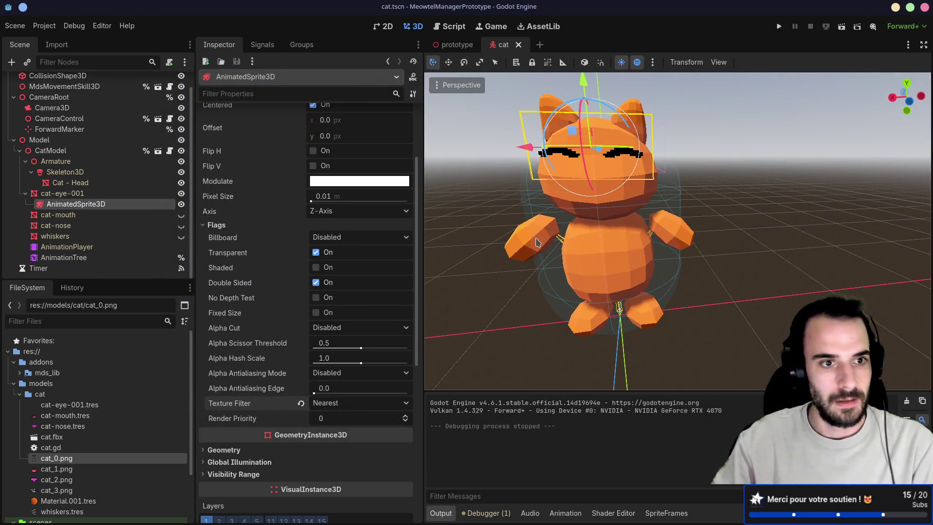
left_click(130, 193)
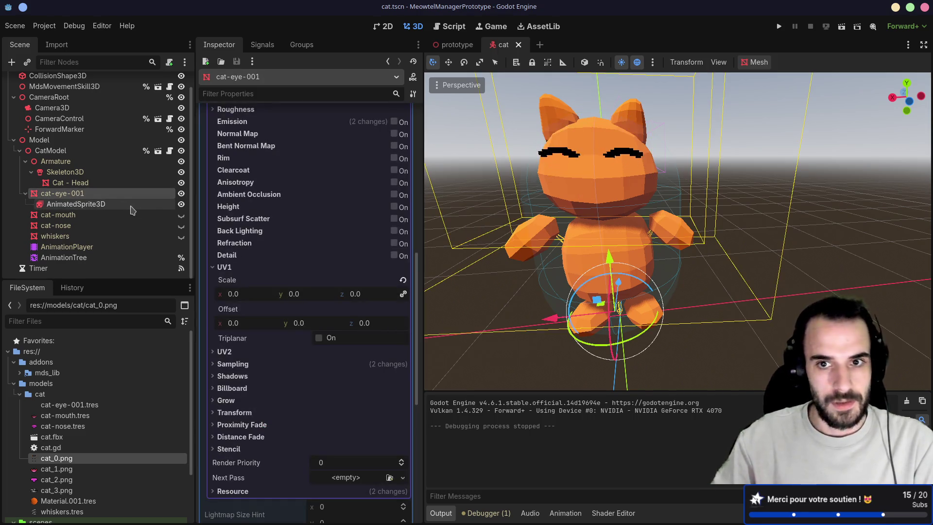
mouse_move(212, 214)
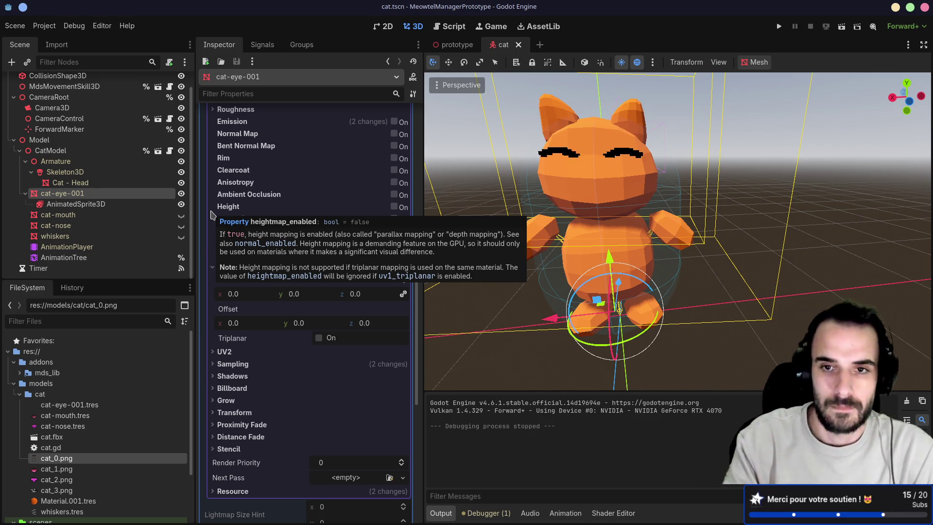
key("alt+Tab")
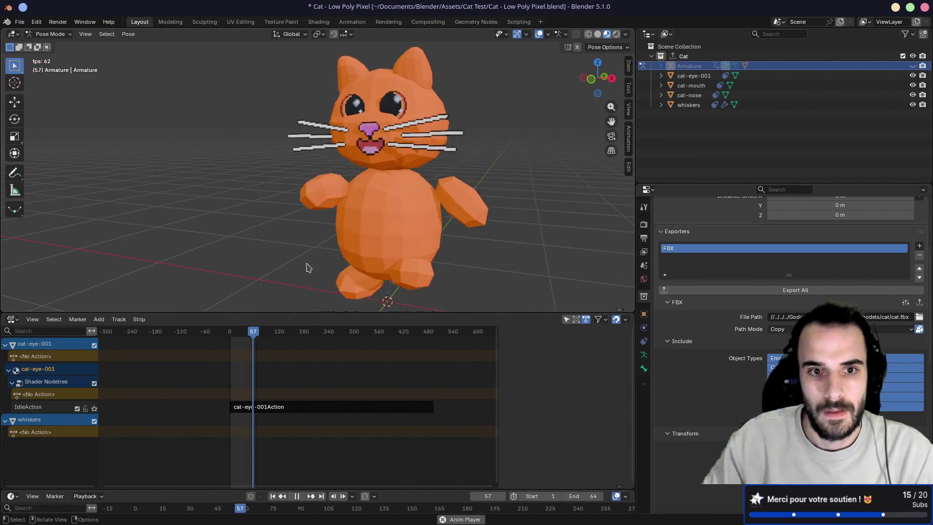
Step: Stop the cat's animation at frame 55 and select the Cat collection in the Outliner
key("space")
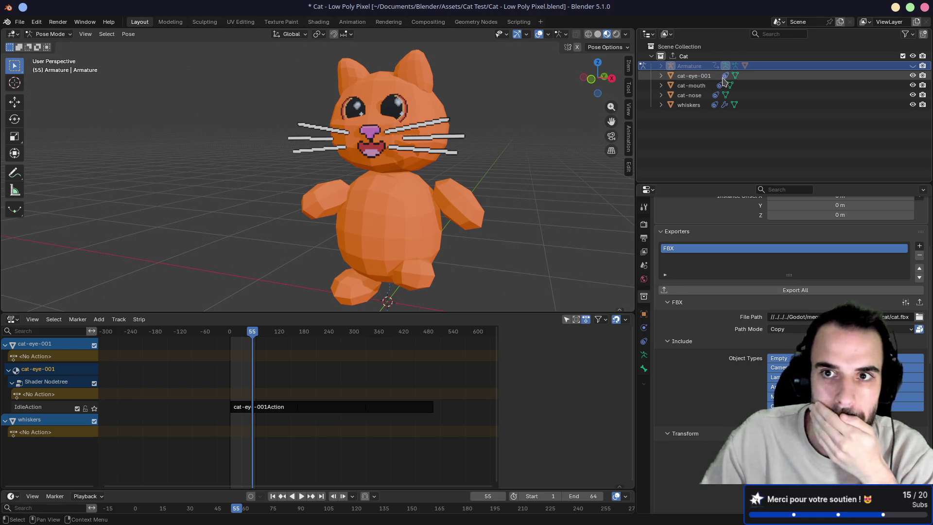
left_click(662, 67)
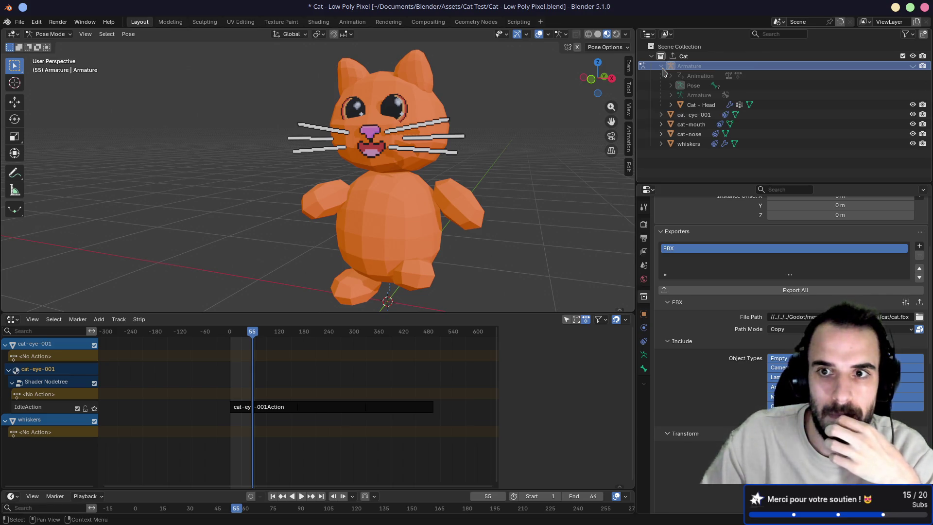
left_click(662, 68)
key("Down")
key("Down")
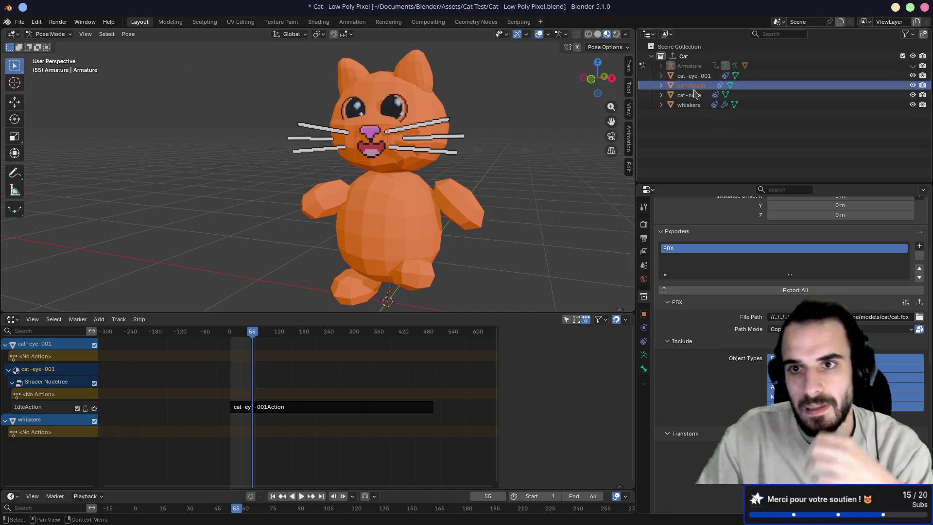
left_click(664, 58)
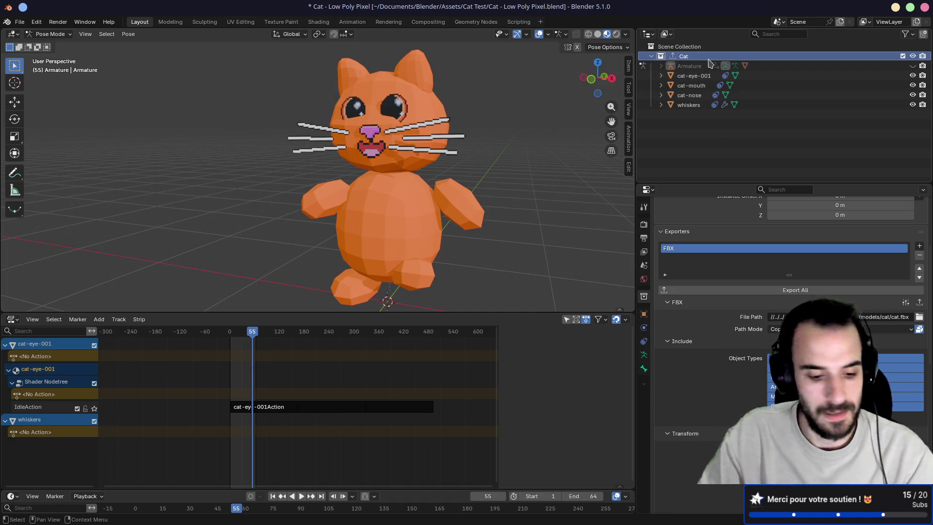
key("ctrl+a")
key("Escape")
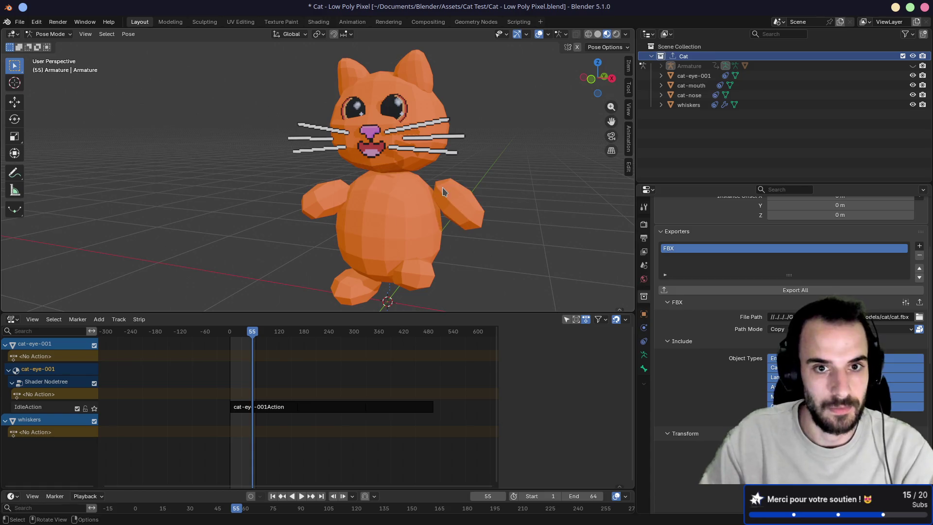
Step: Reframe the cat and drag the NLA border down to give the 3D view more height
left_click_drag(446, 188, 417, 250)
key("shift+s")
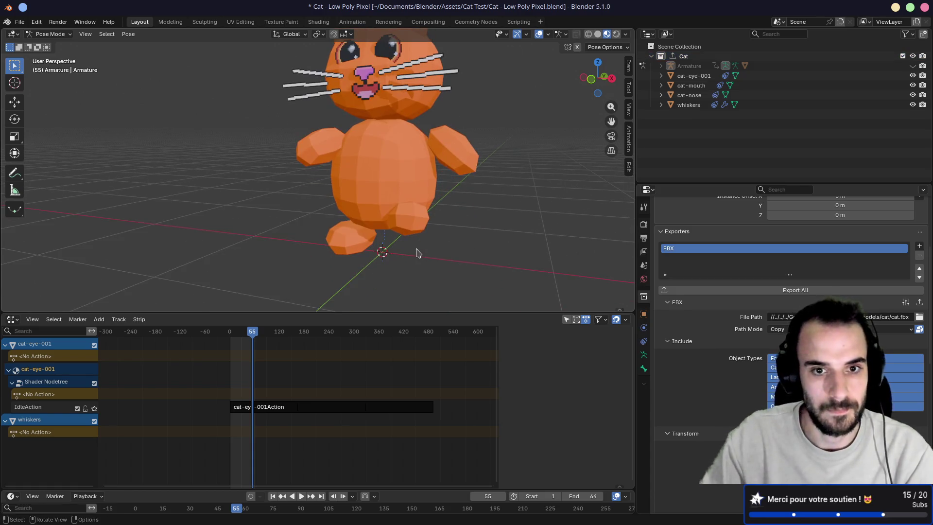
right_click(422, 244)
left_click_drag(491, 235, 466, 245)
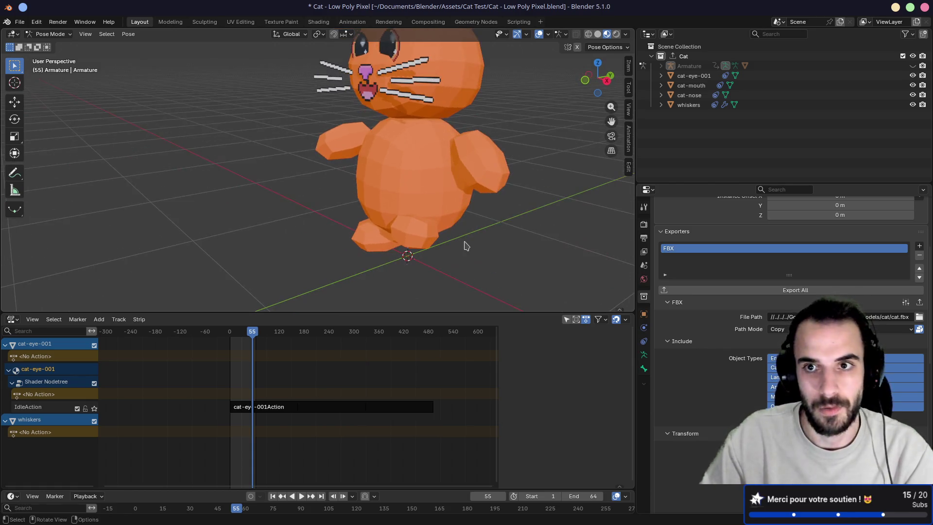
double_click(674, 56)
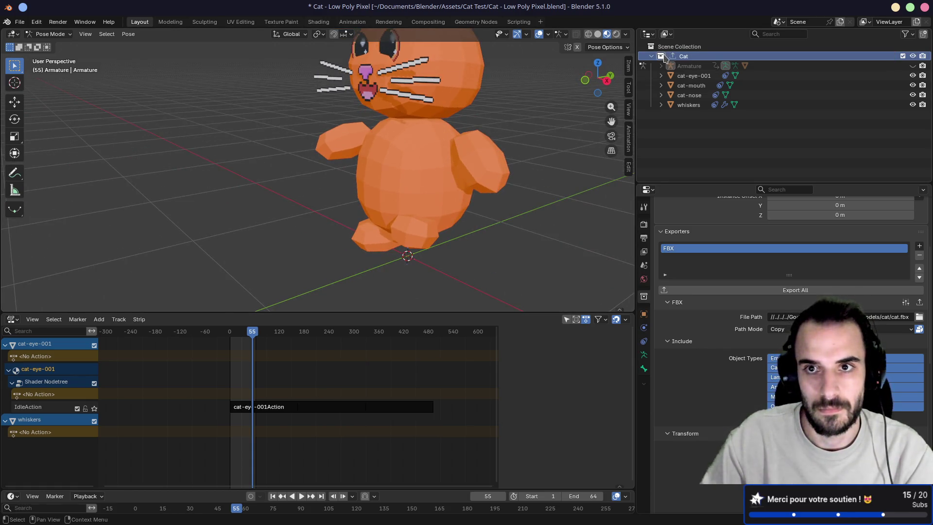
key("Return")
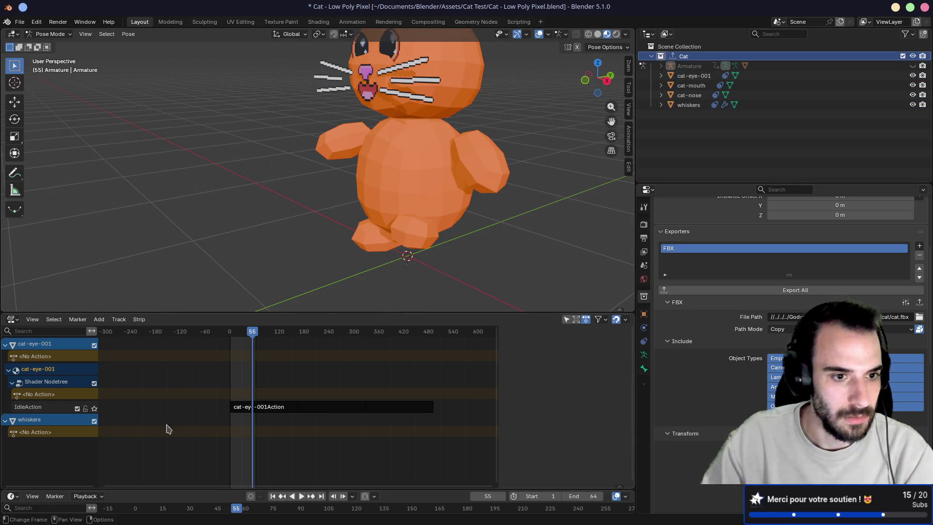
left_click_drag(185, 311, 179, 372)
left_click(48, 34)
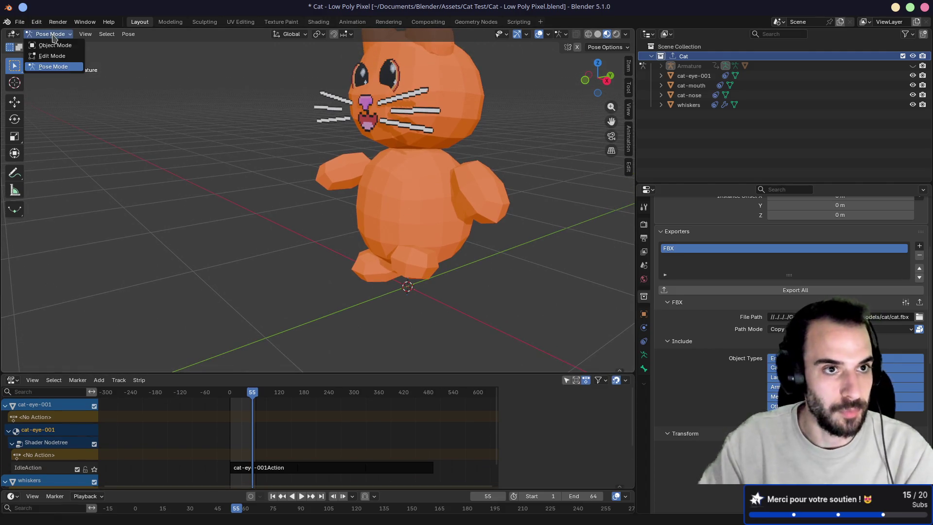
Step: Switch from Pose Mode to Object Mode and add an Arrows empty to the scene
left_click(48, 42)
key("shift+a")
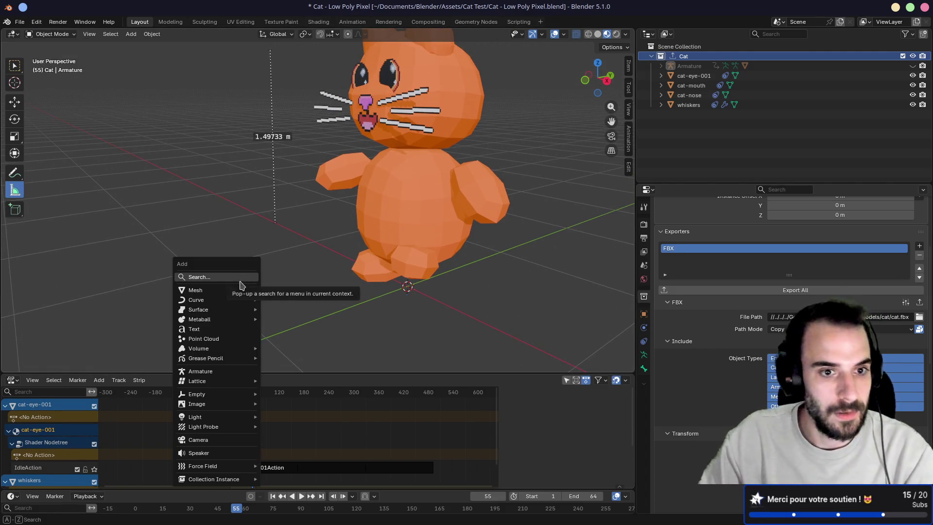
mouse_move(233, 295)
mouse_move(219, 398)
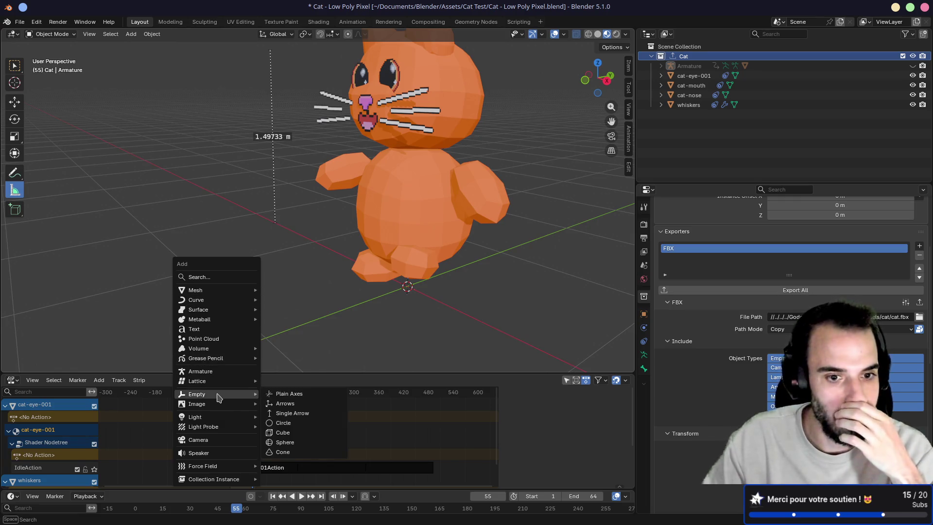
left_click(303, 403)
Step: Move the empty along Y and then vertically to the cat's eye level
scroll(393, 304, "down", 4)
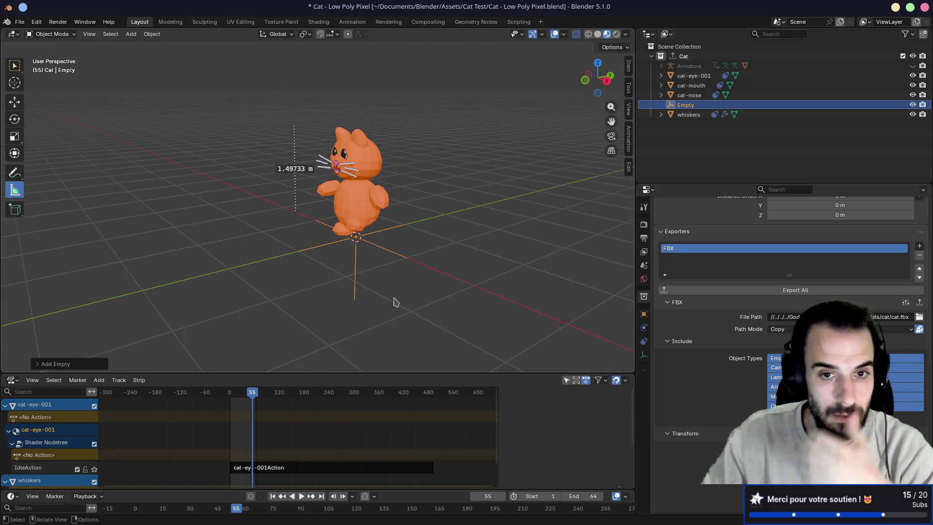
key("g")
key("y")
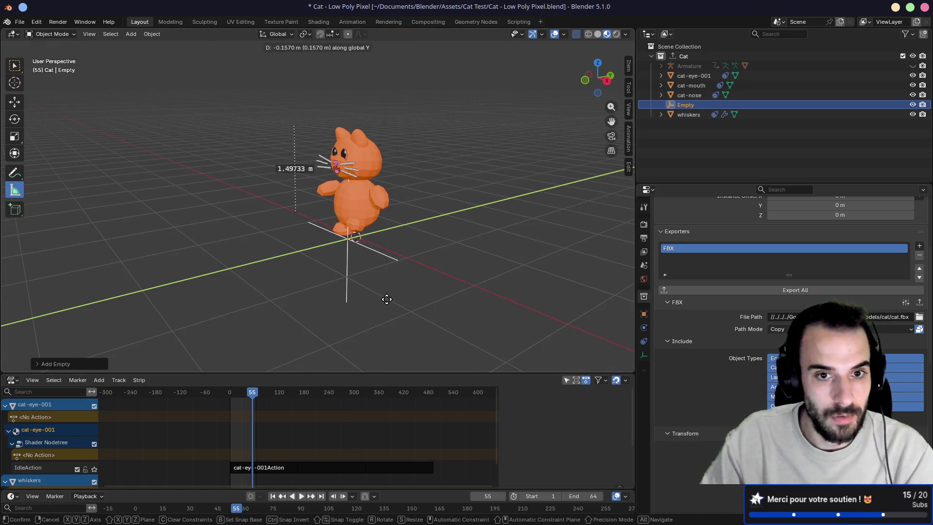
left_click(387, 300)
key("g")
key("z")
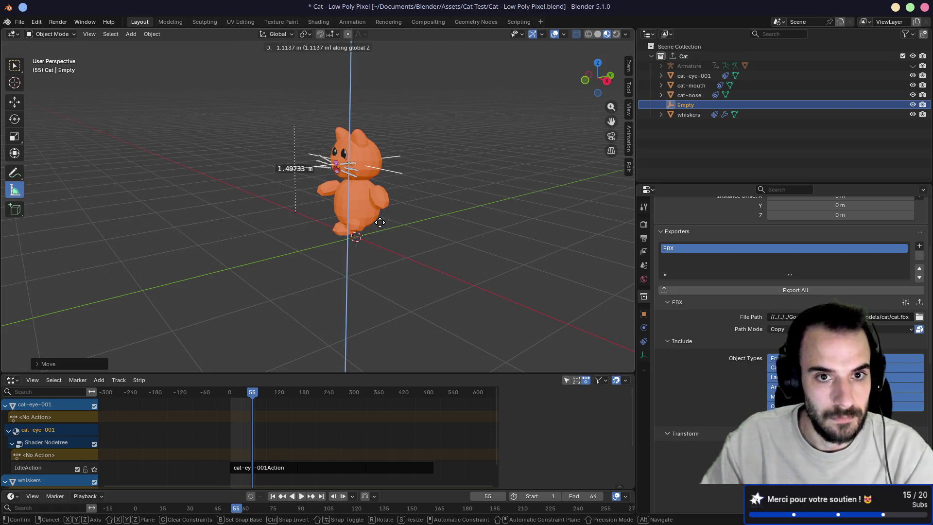
key("y")
left_click(367, 223)
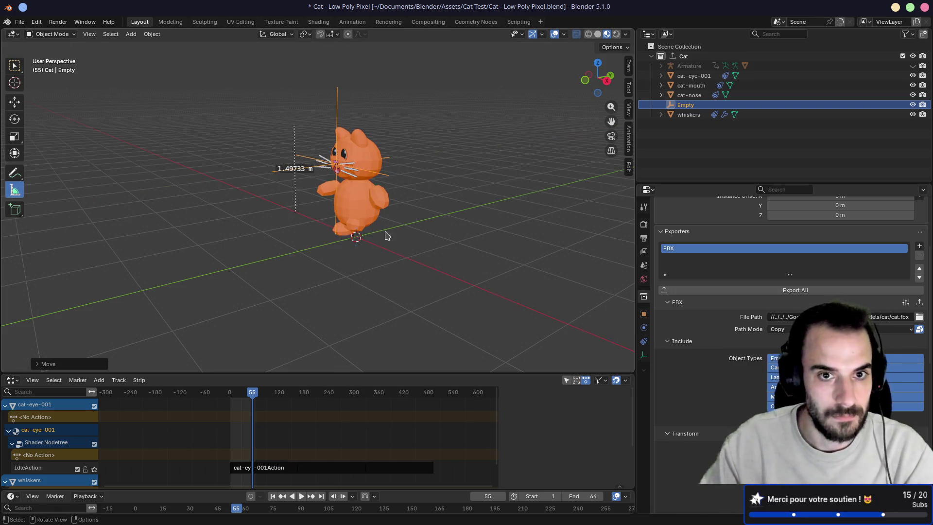
Step: Check the empty's placement from the side and face, then save the blend file
scroll(389, 234, "up", 5)
scroll(464, 233, "up", 3)
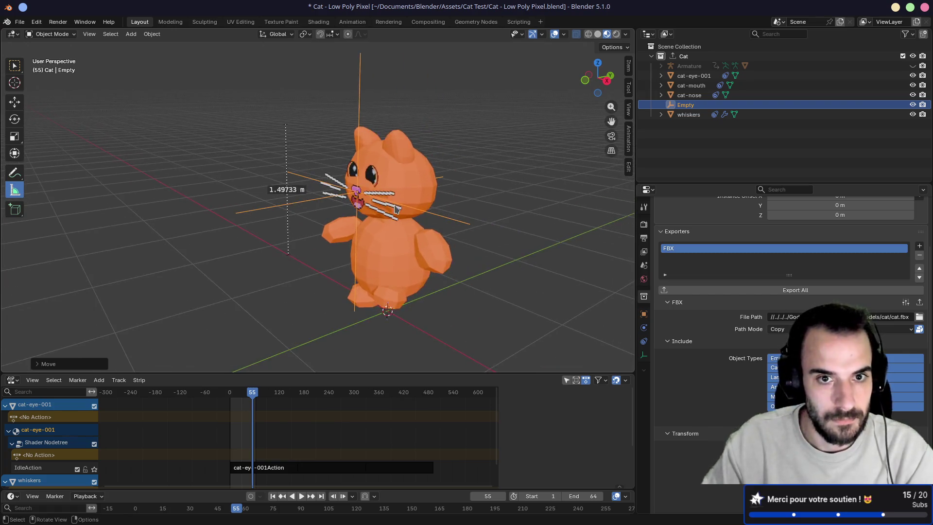
left_click_drag(363, 219, 361, 261)
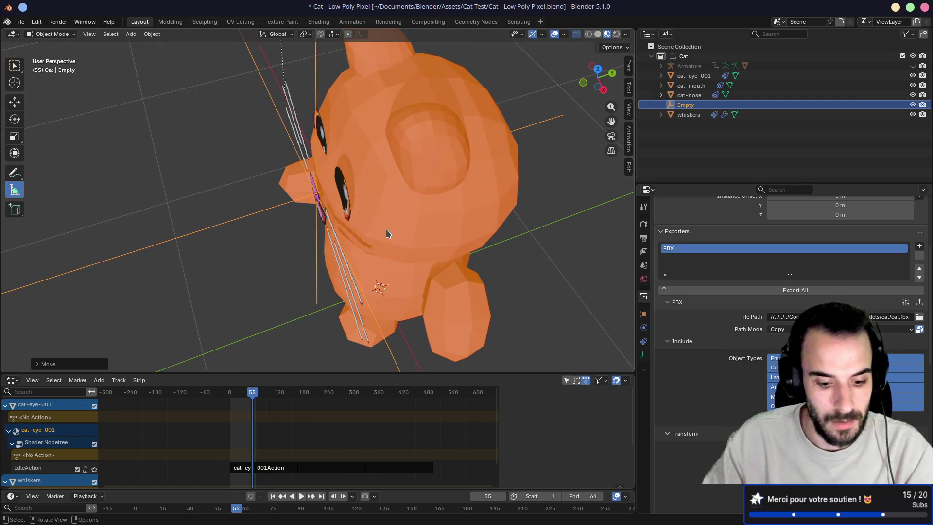
key("g")
key("Escape")
mouse_move(386, 228)
left_mouse_down()
mouse_move(417, 202)
mouse_move(392, 183)
left_mouse_up()
key("ctrl+s")
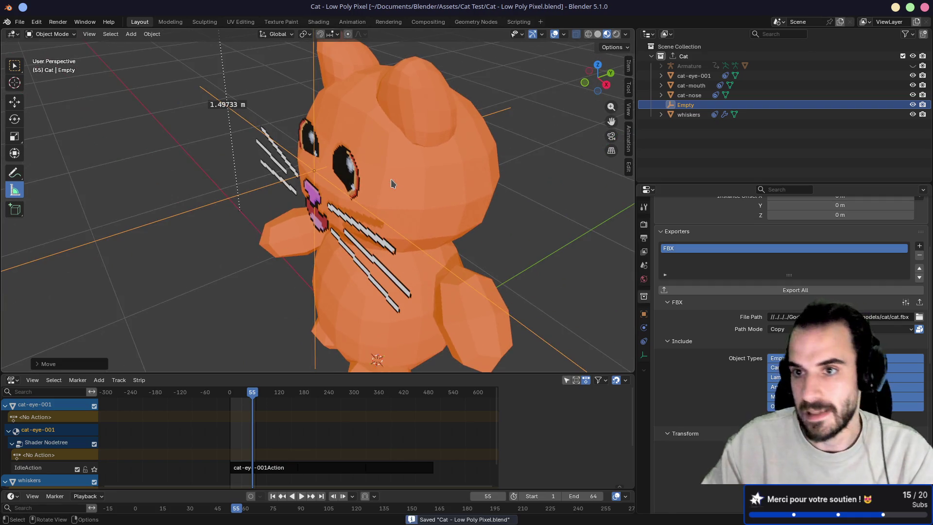
Step: Rename the empty to EyesMarker and export the Cat collection to FBX
double_click(687, 105)
type("EyeMar")
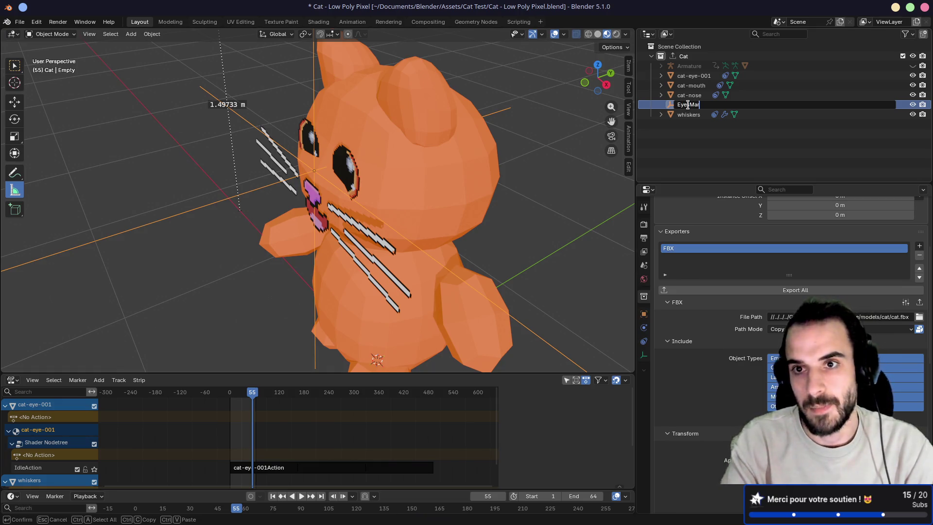
type("ker")
key("Return")
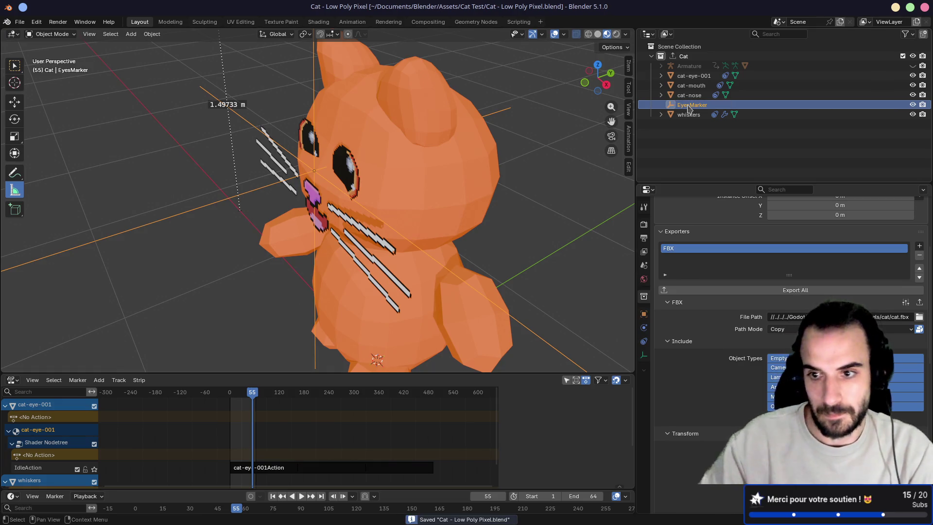
left_click(807, 291)
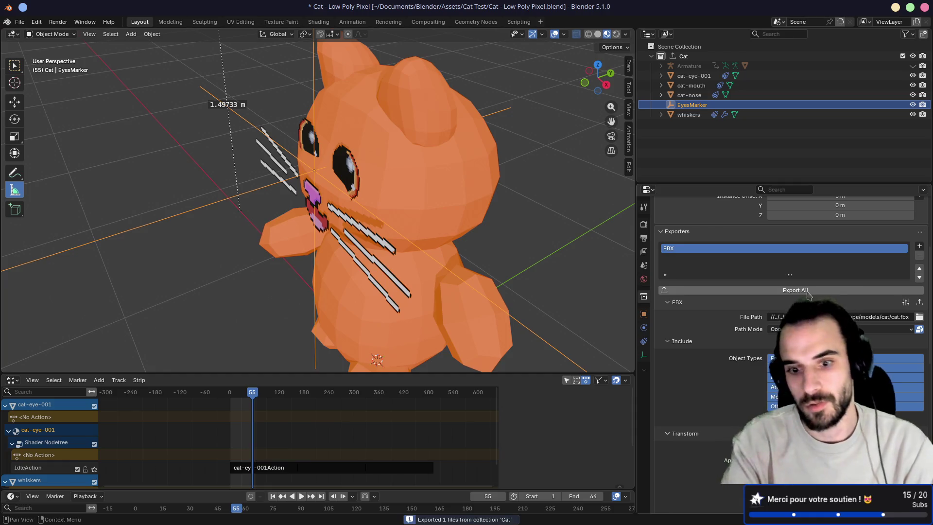
key("ctrl+alt+Right")
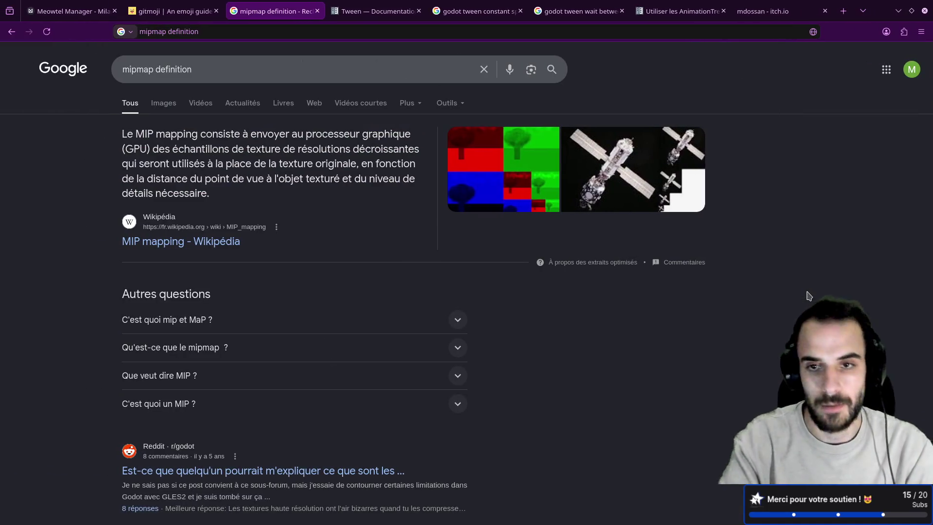
Step: Make AnimatedSprite3D a child of EyesMarker and hide the cat-eye-001 mesh
key("ctrl+alt+Right")
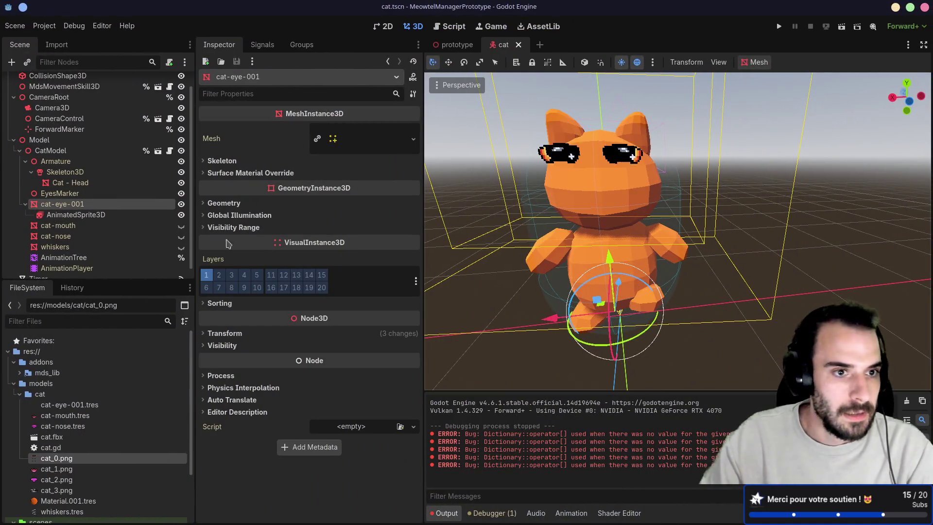
left_click(79, 195)
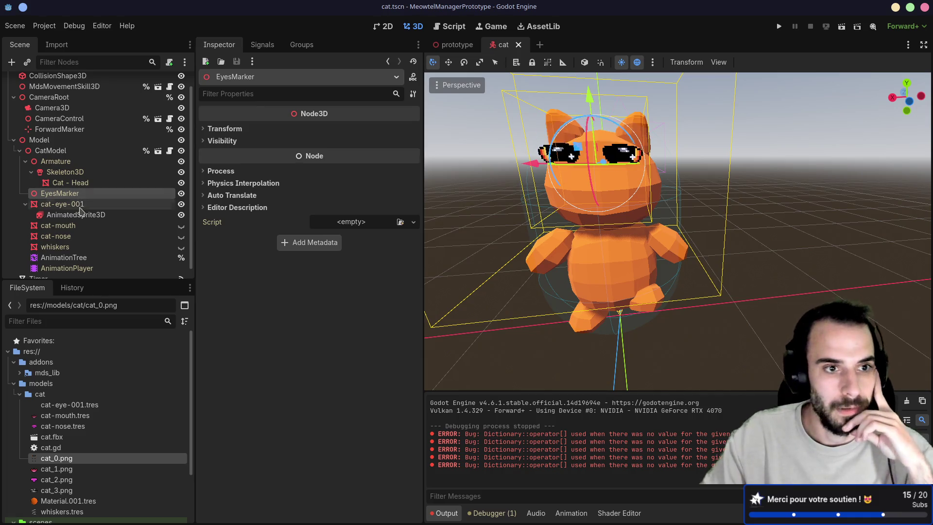
left_click_drag(75, 214, 83, 194)
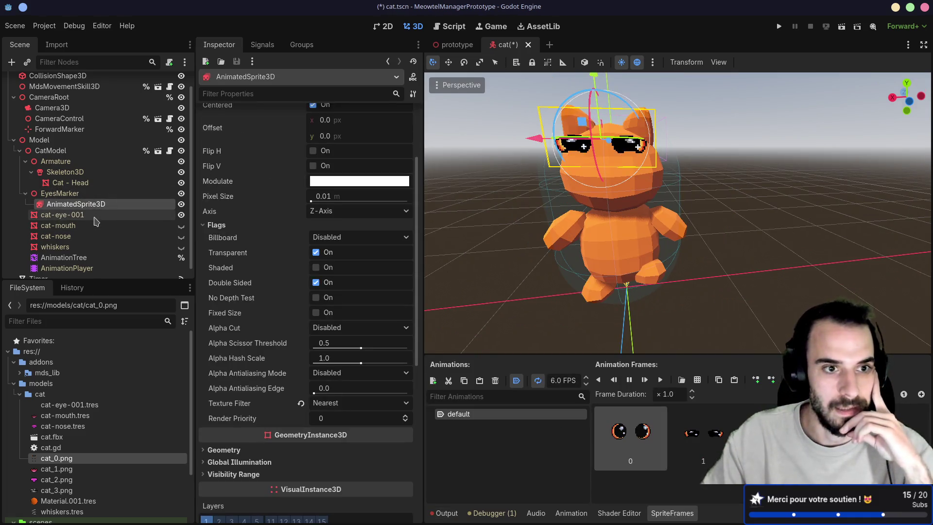
left_click(181, 215)
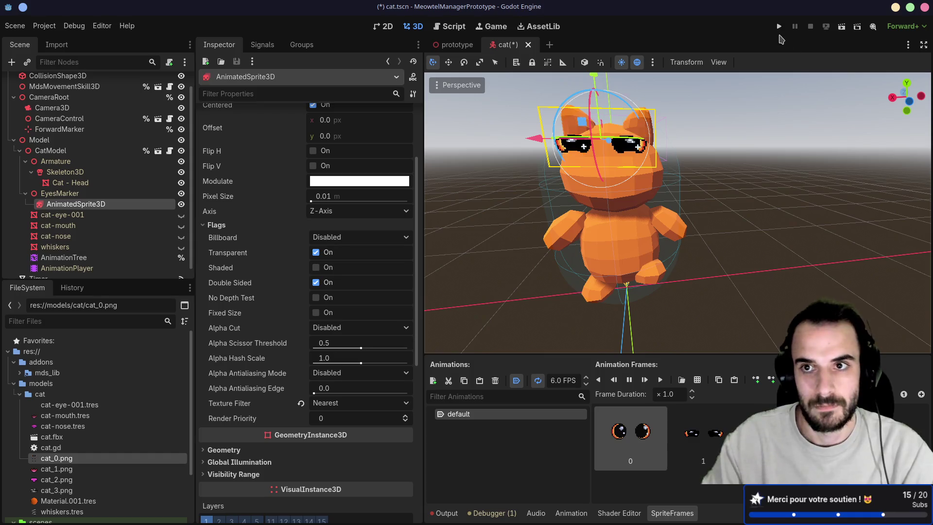
Step: Test-run the game to check the sprite eyes, stop it, and return to Blender
left_click(779, 26)
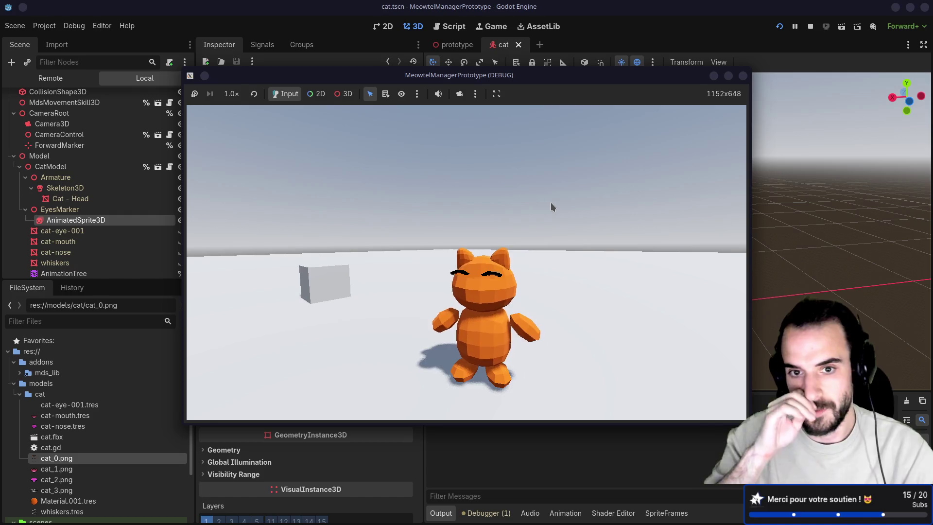
key("F8")
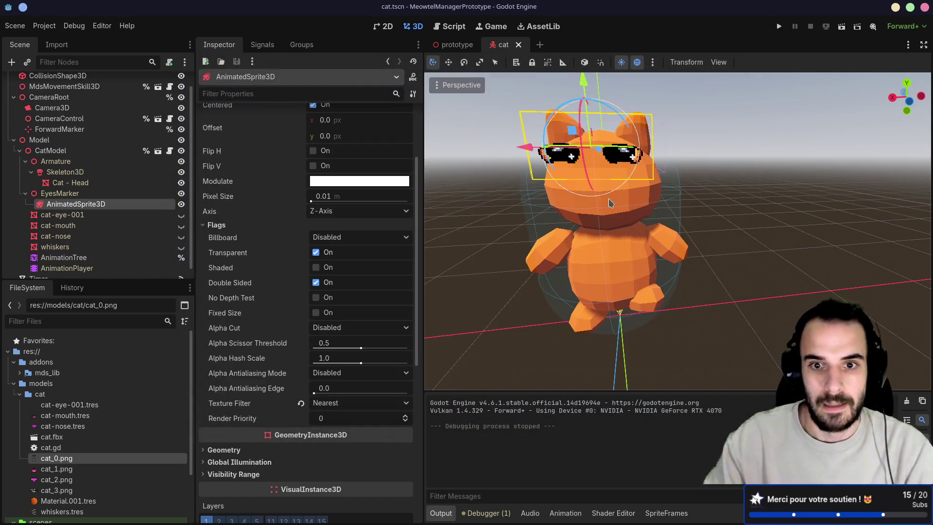
key("alt+Tab")
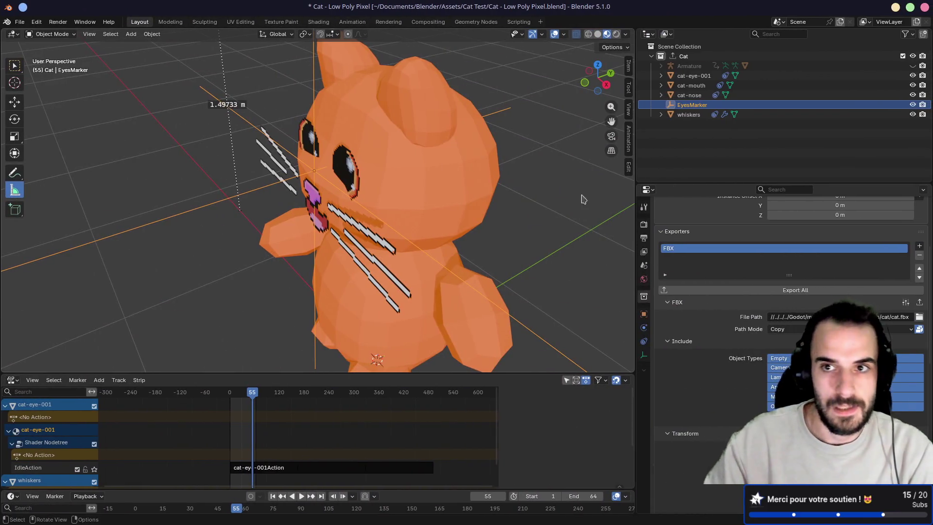
Step: Give EyesMarker an Armature constraint targeting a bone of the Armature object, then save
left_click(643, 341)
left_click(688, 223)
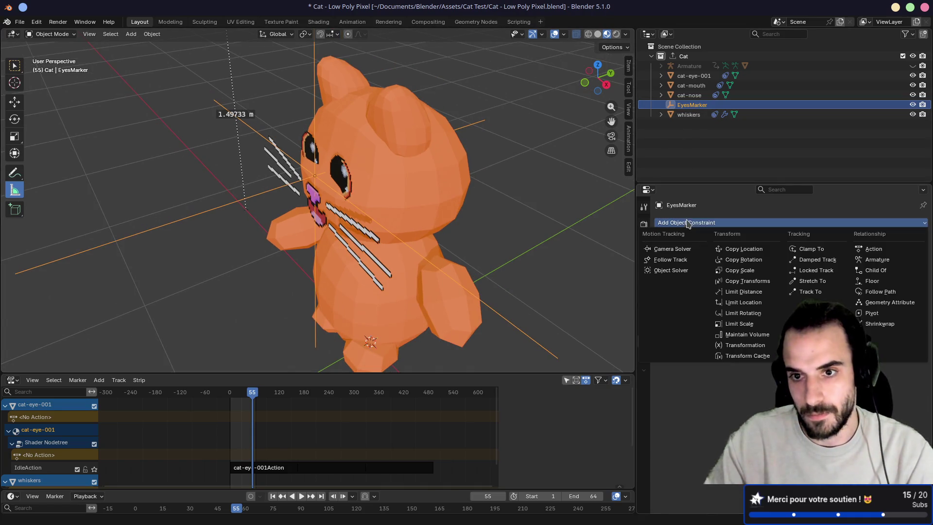
left_click(873, 260)
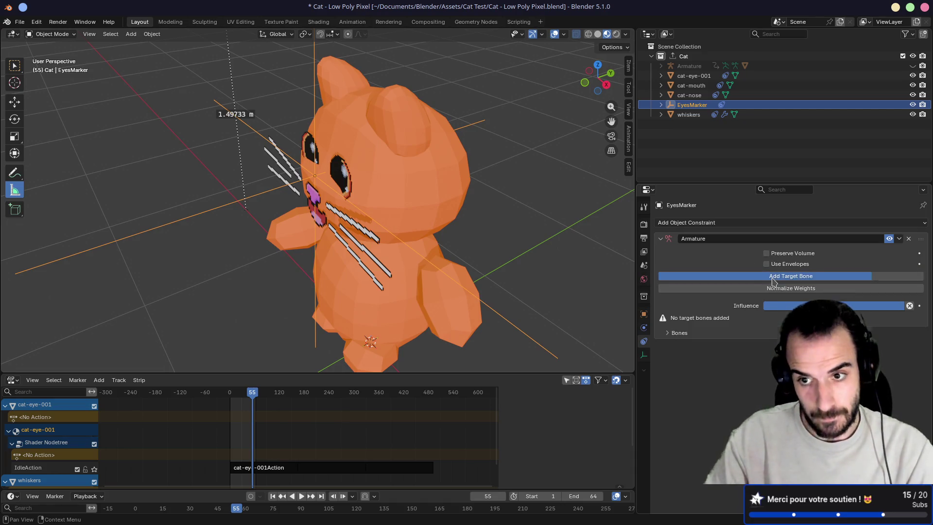
left_click(773, 277)
left_click(737, 336)
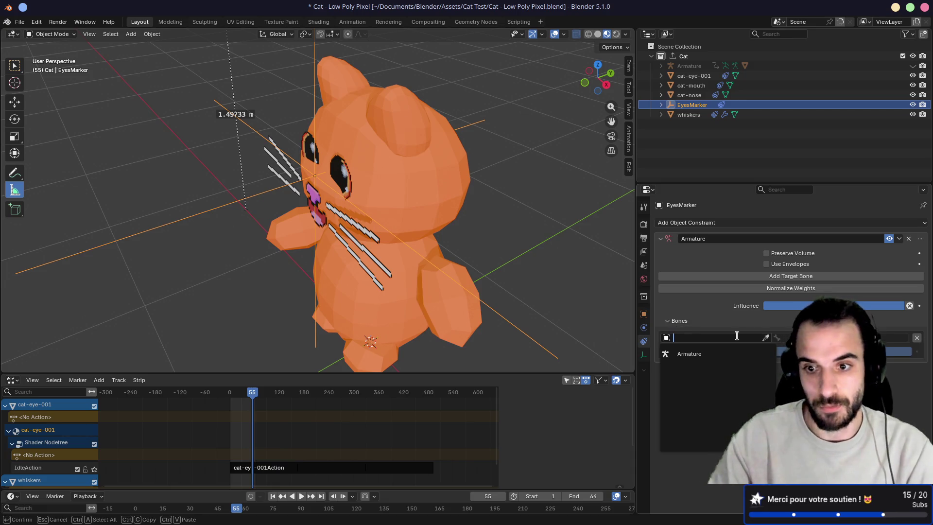
left_click(703, 351)
left_click(826, 392)
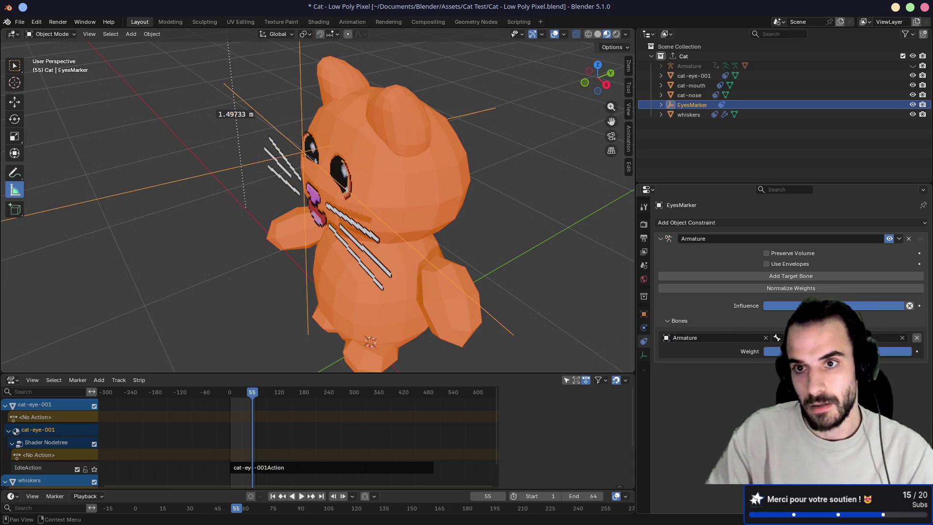
key("ctrl+s")
Step: Nudge EyesMarker slightly along Z to sit correctly on the cat's face
mouse_move(428, 286)
left_mouse_down()
mouse_move(495, 285)
mouse_move(503, 270)
left_mouse_up()
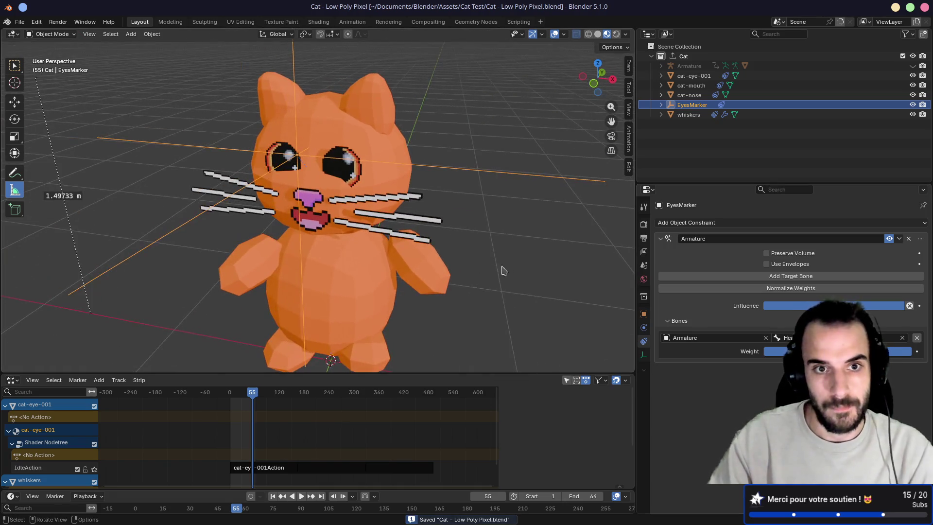
key("g")
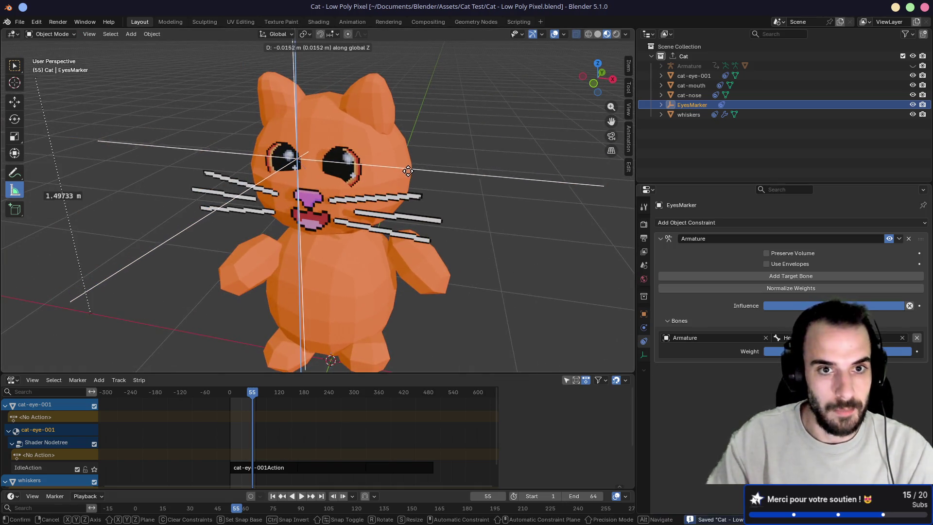
left_click(410, 170)
mouse_move(411, 170)
left_mouse_down()
mouse_move(387, 180)
mouse_move(354, 170)
mouse_move(371, 166)
left_mouse_up()
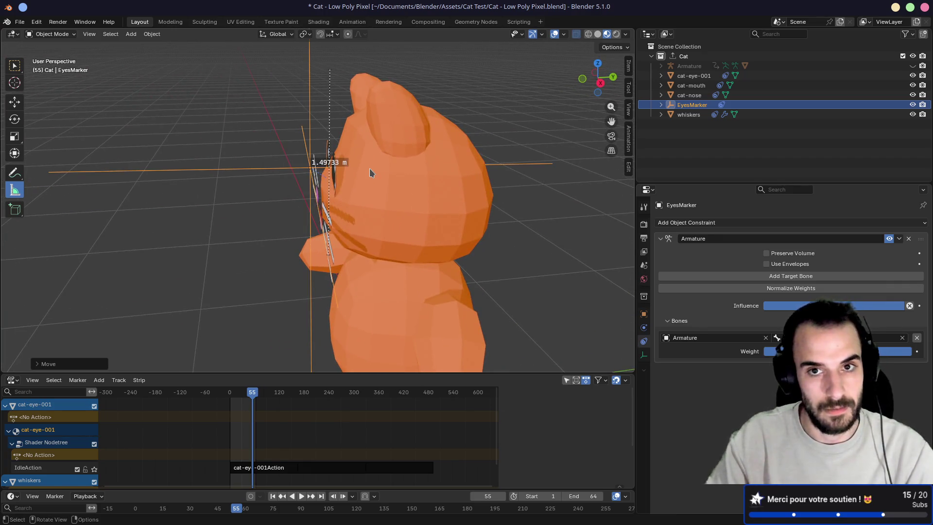
key("g")
left_click(385, 171)
left_click_drag(387, 173, 495, 175)
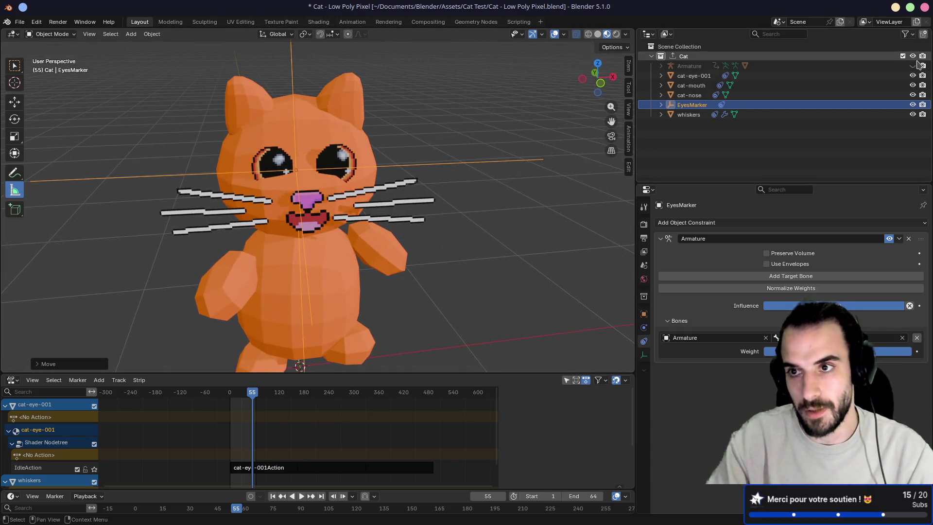
left_click(918, 65)
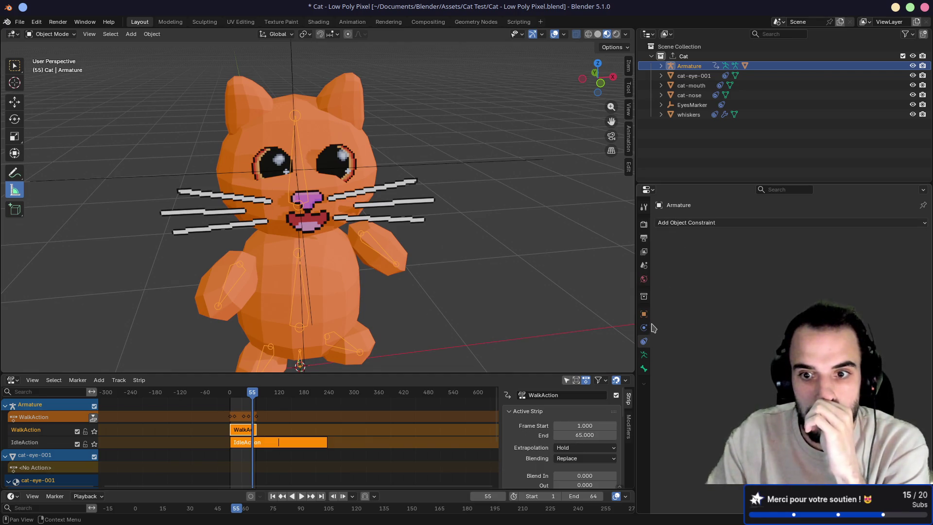
Step: Put the armature in rest pose, set EyesMarker's X location to 0 m, and save
left_click(644, 357)
left_click(842, 254)
mouse_move(463, 237)
left_mouse_down()
mouse_move(481, 228)
mouse_move(441, 209)
left_mouse_up()
key("KP_1")
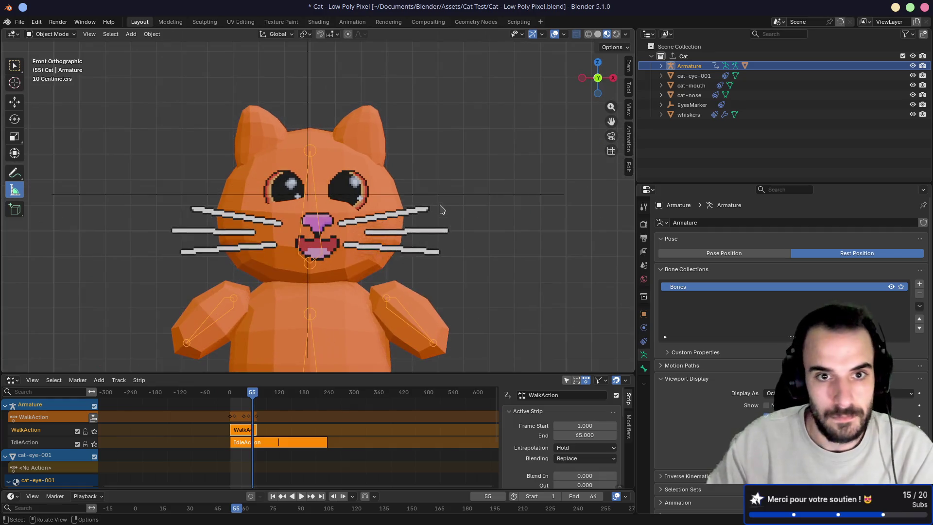
left_click(627, 63)
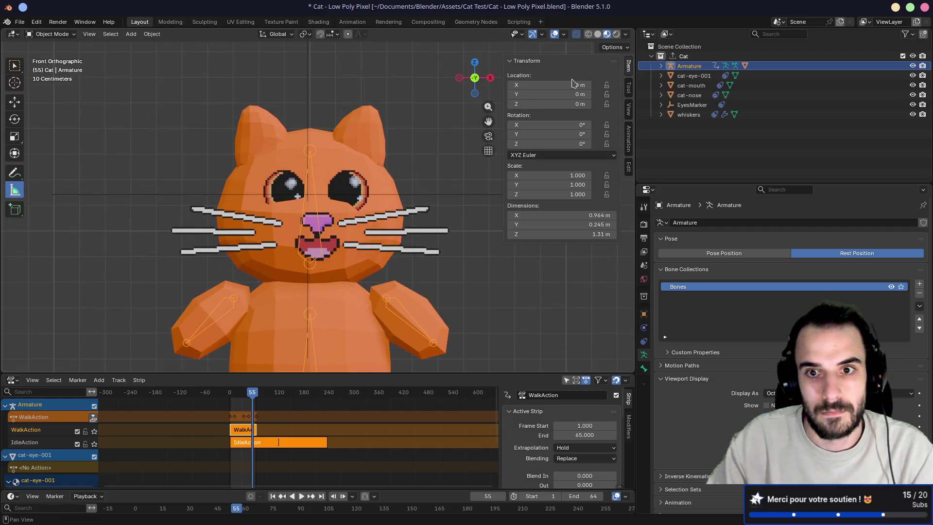
left_click(692, 105)
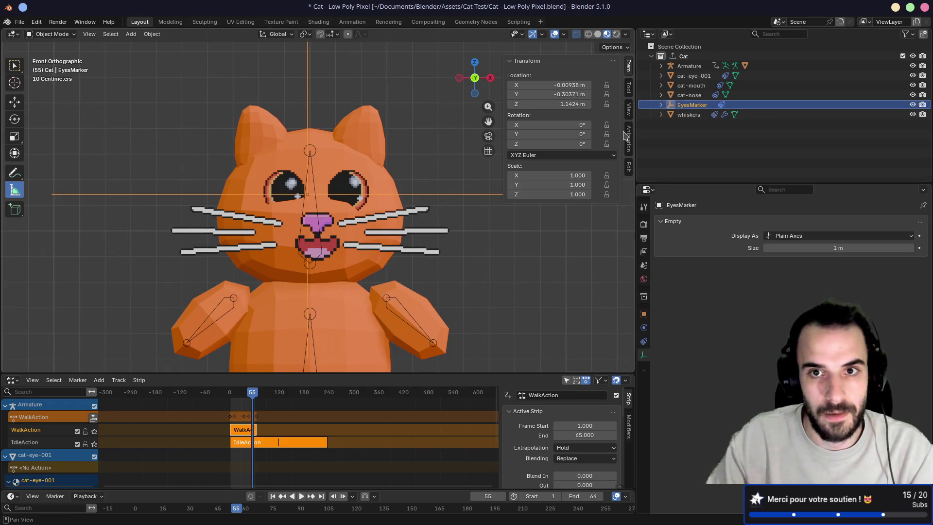
left_click(571, 84)
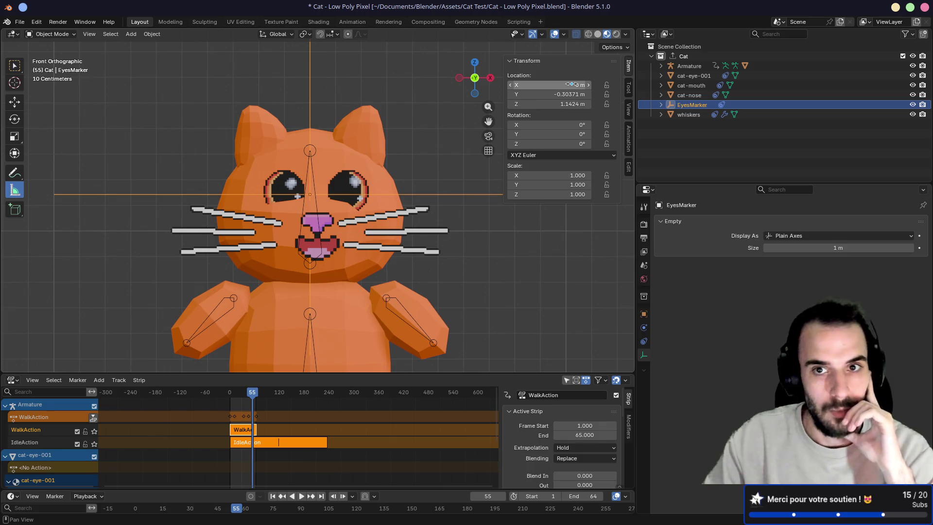
left_click_drag(505, 243, 430, 303)
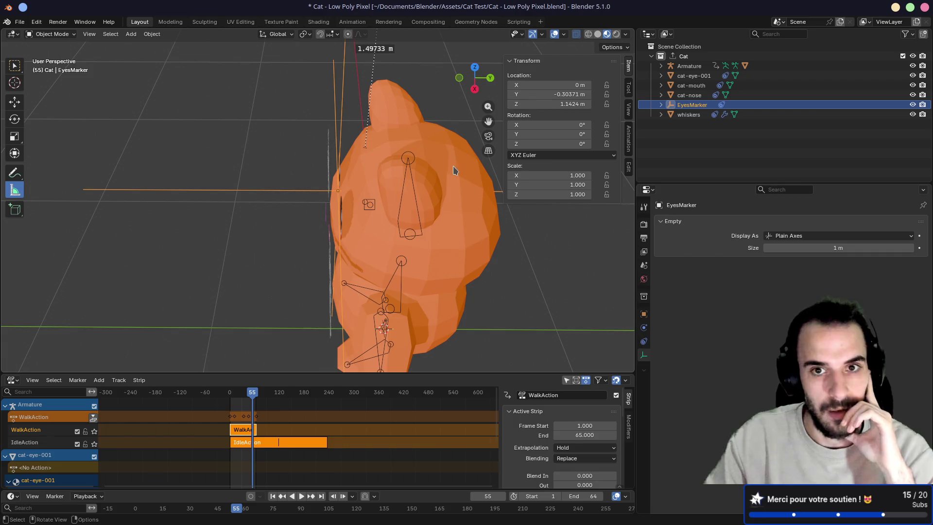
key("ctrl+s")
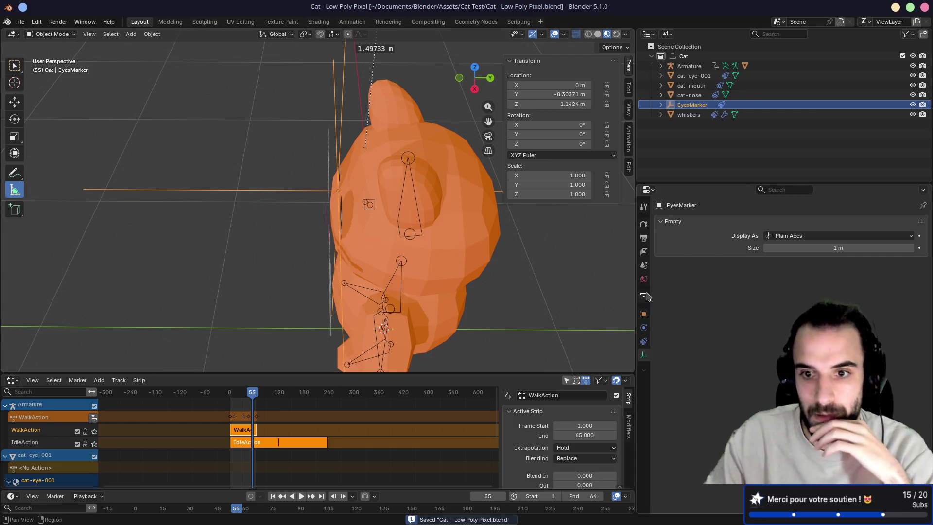
Step: Re-export the Cat collection to FBX from its Collection Properties exporter
left_click(689, 65)
left_click(723, 252)
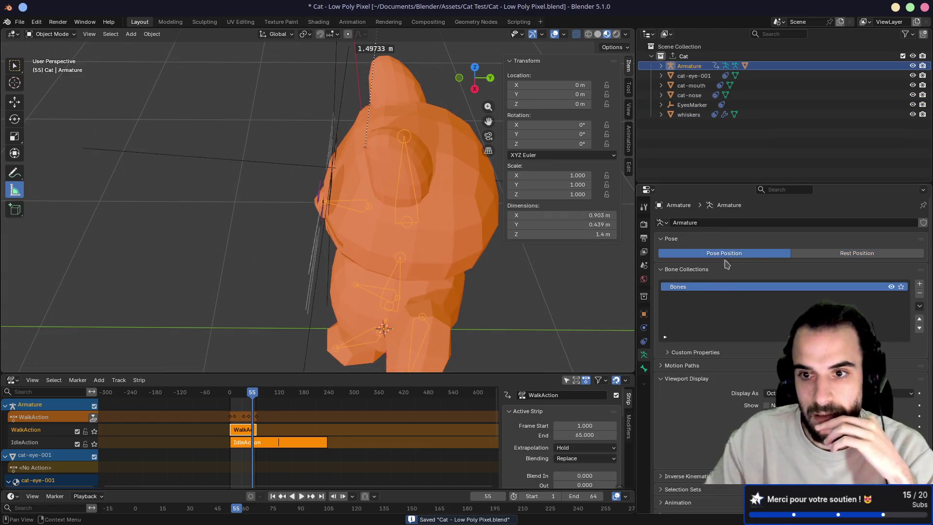
left_click(644, 296)
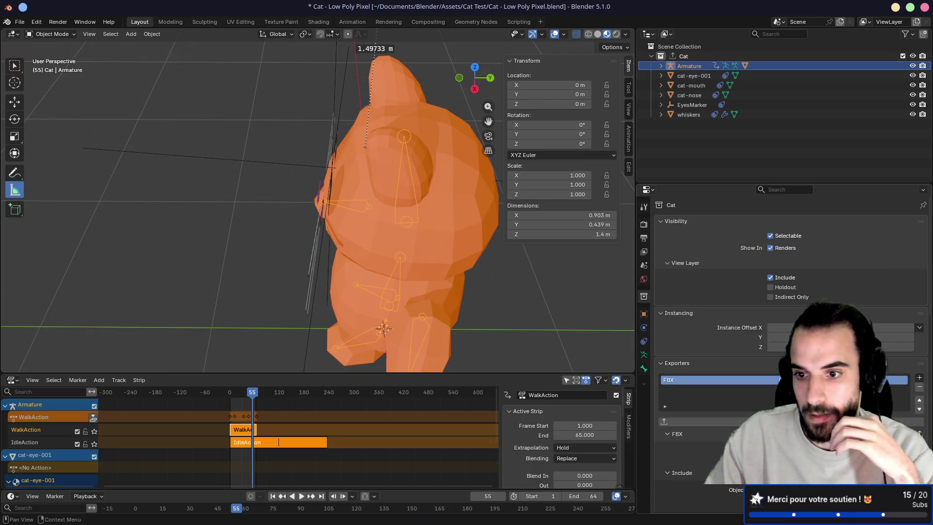
scroll(690, 379, "down", 3)
left_click(690, 382)
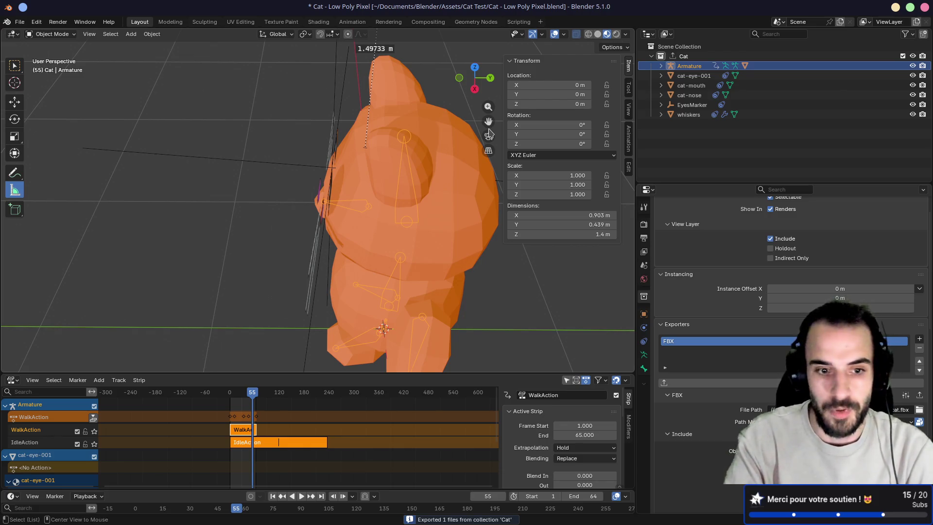
key("alt+Tab")
key("alt+Tab")
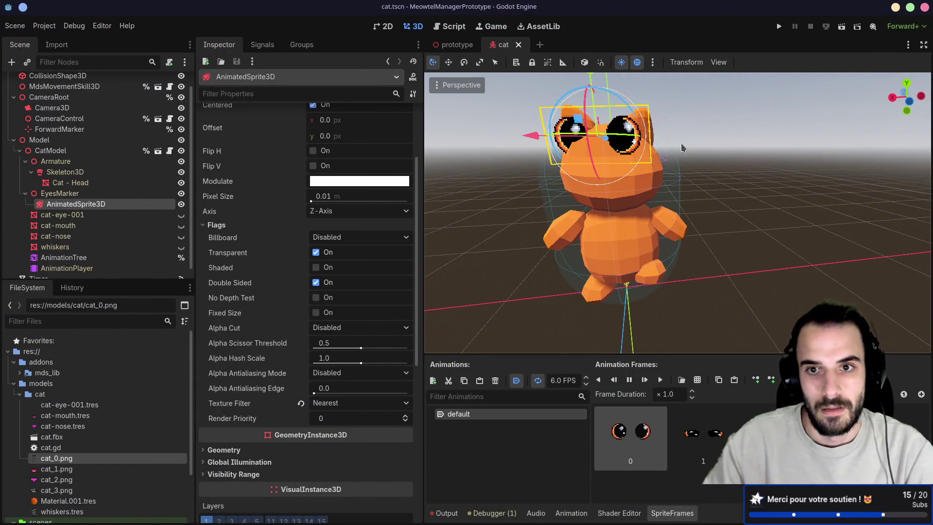
Step: Set the eye sprite's Position y and z to 0 and revert its Rotation to 0, 0, 0
left_click_drag(490, 133, 741, 238)
scroll(742, 239, "up", 5)
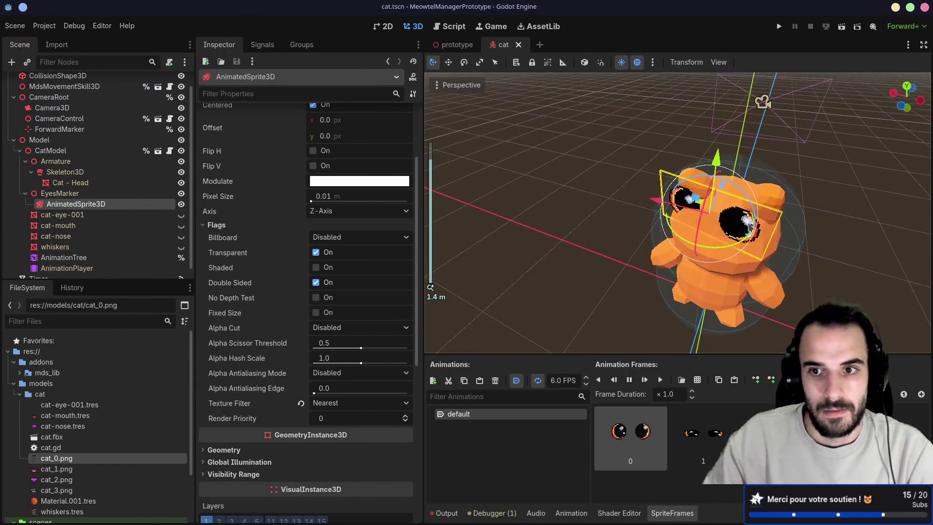
scroll(329, 208, "up", 3)
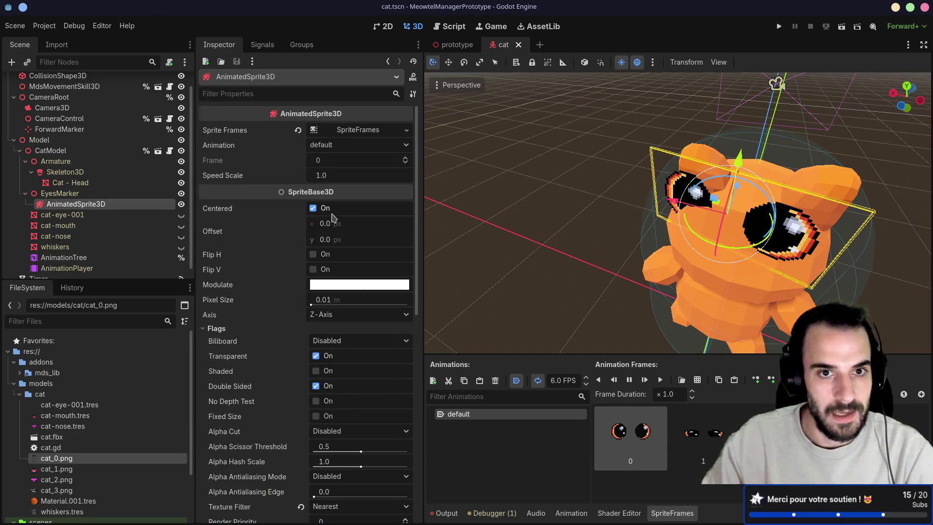
scroll(329, 208, "down", 10)
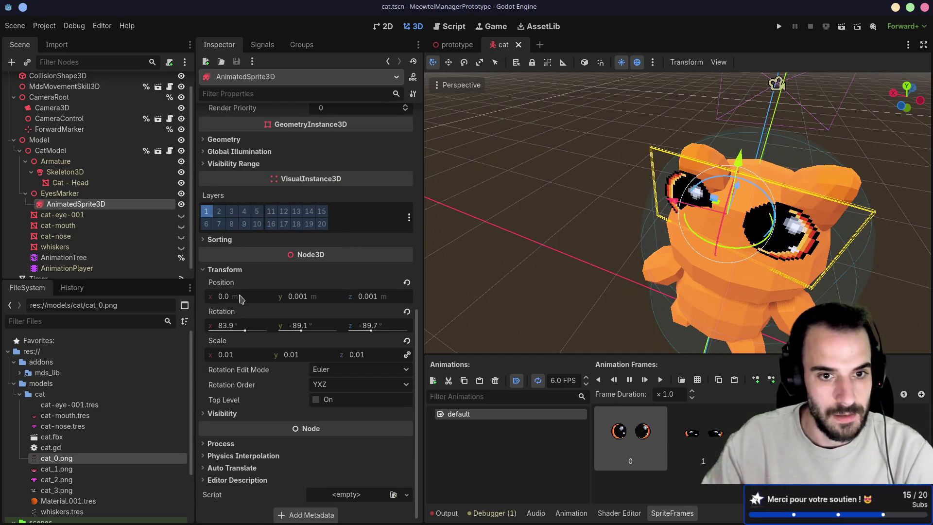
left_click(241, 297)
left_click(297, 297)
type("0")
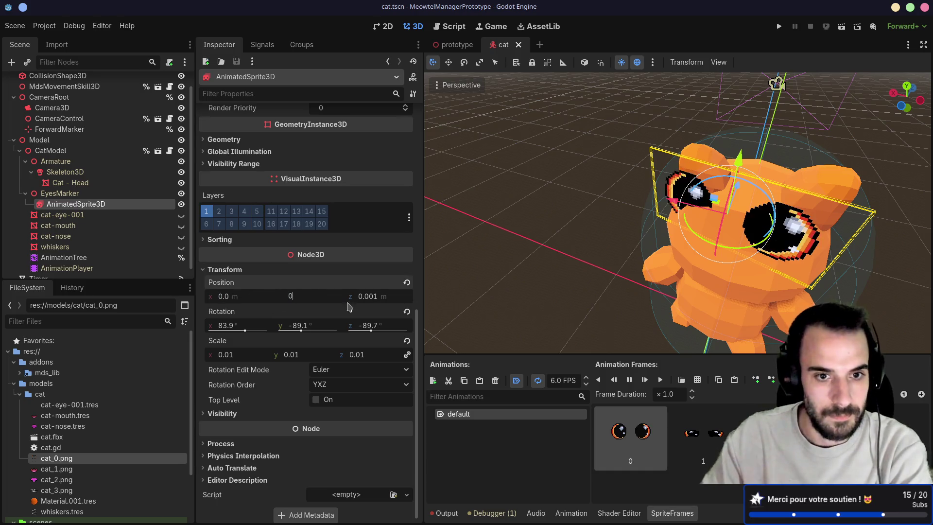
key("Tab")
type("0")
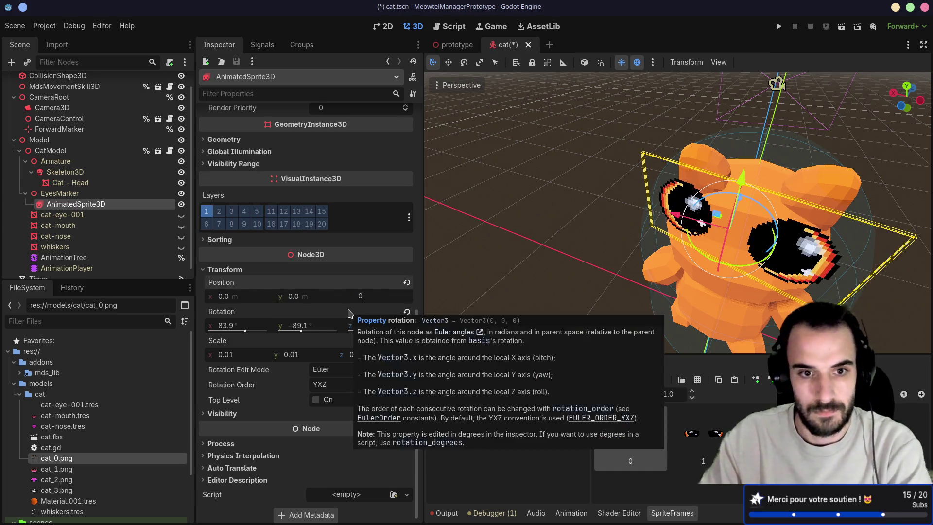
key("Return")
left_click_drag(583, 243, 543, 249)
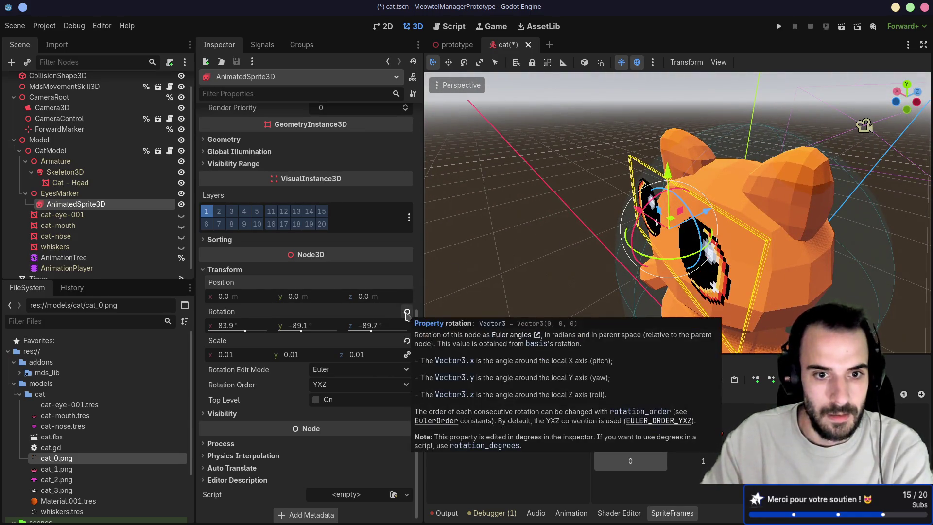
left_click(408, 313)
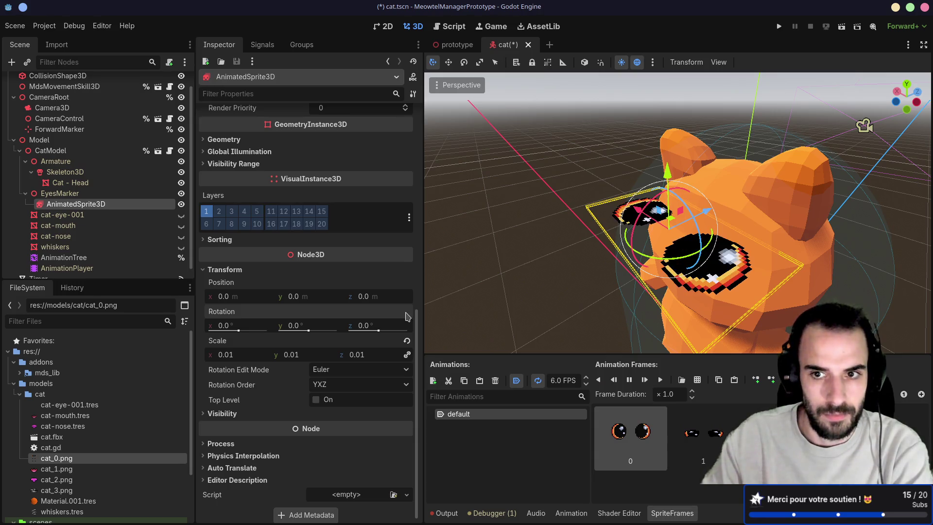
Step: Try resetting the eye sprite's Scale to 1, then undo back to 0.01
scroll(630, 206, "down", 5)
left_click_drag(630, 207, 587, 229)
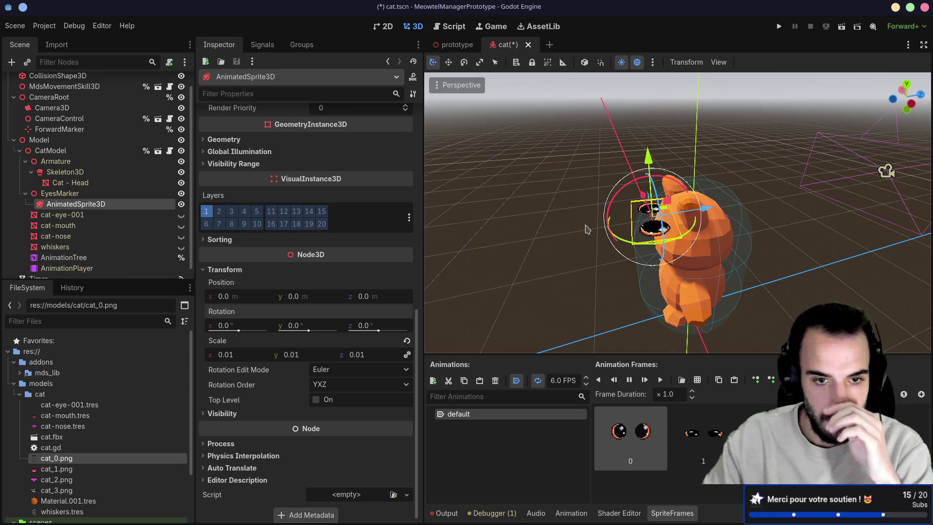
mouse_move(517, 249)
left_mouse_down()
mouse_move(590, 323)
mouse_move(606, 331)
mouse_move(626, 310)
mouse_move(607, 316)
left_mouse_up()
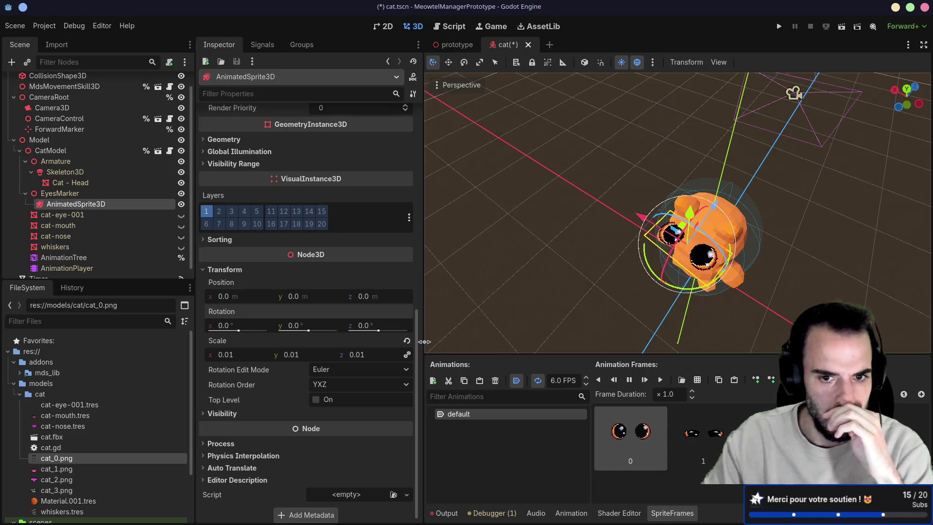
left_click(407, 341)
mouse_move(443, 335)
left_mouse_down()
mouse_move(578, 157)
mouse_move(538, 248)
left_mouse_up()
scroll(568, 169, "down", 4)
key("ctrl+z")
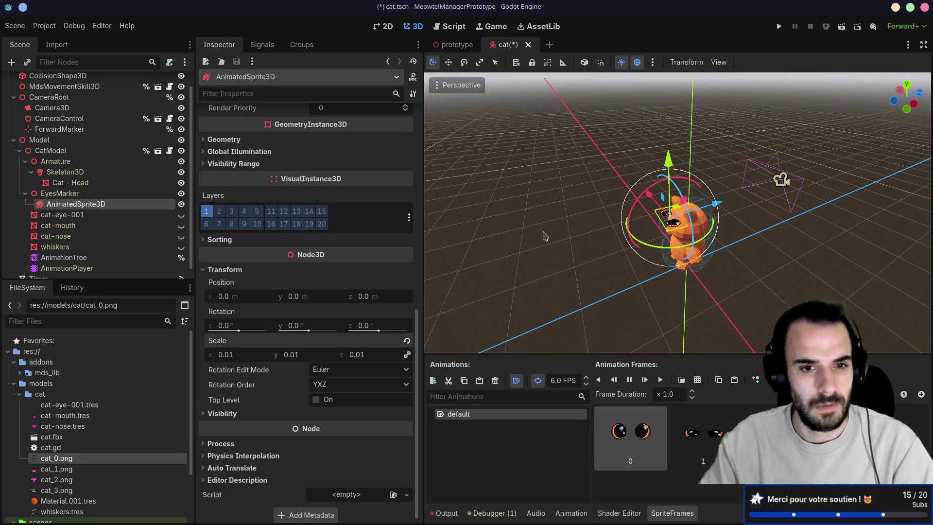
scroll(599, 243, "up", 3)
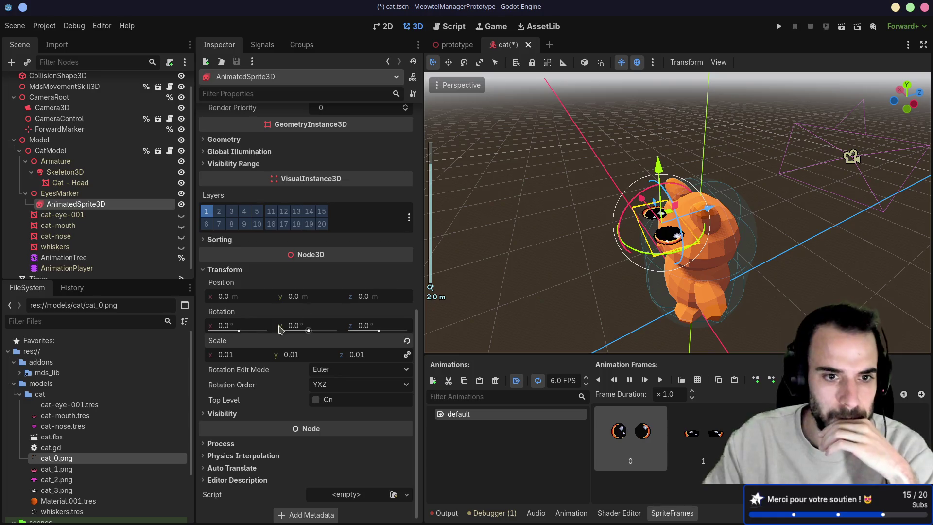
Step: Set the eye sprite's Rotation X to 90° so the eyes face forward, then run the game
left_click(224, 326)
type("90")
key("Return")
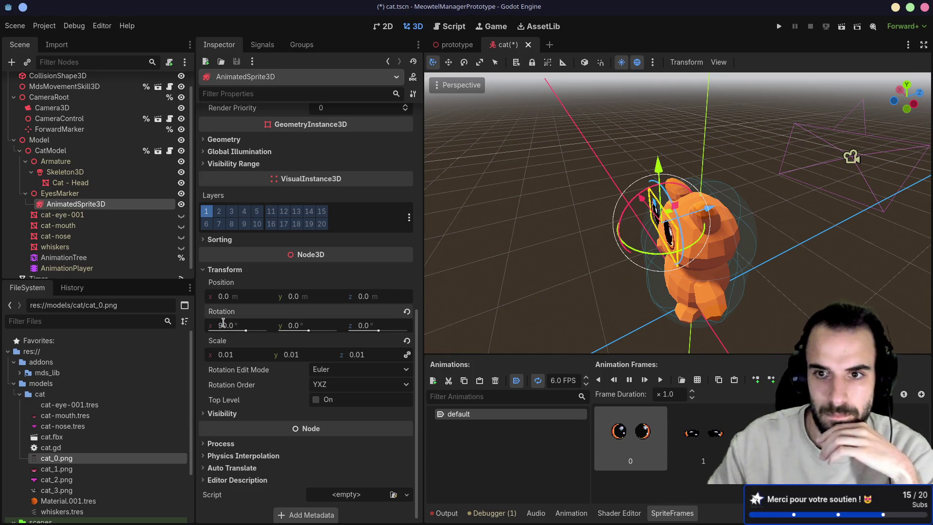
left_click_drag(559, 204, 704, 146)
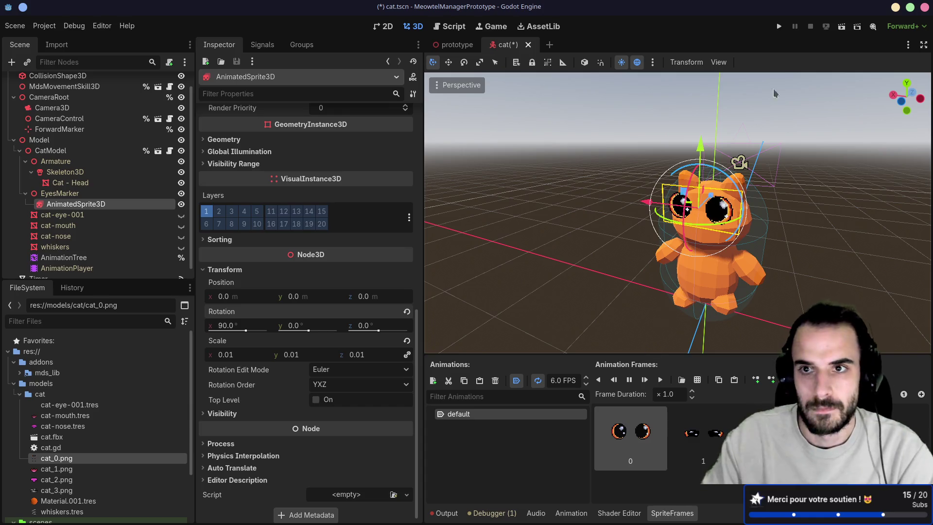
left_click(778, 27)
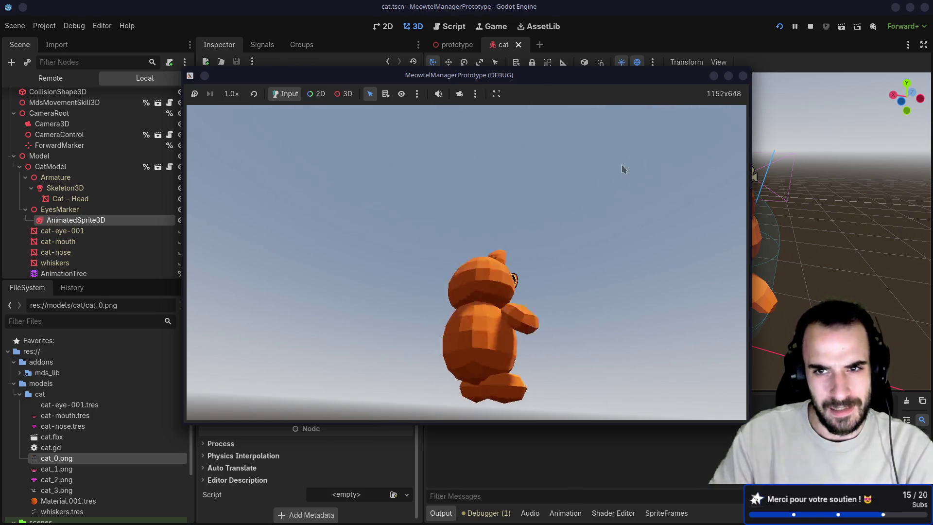
Step: Stop the test run after checking the cat's sprite eyes in the game window
left_click(741, 78)
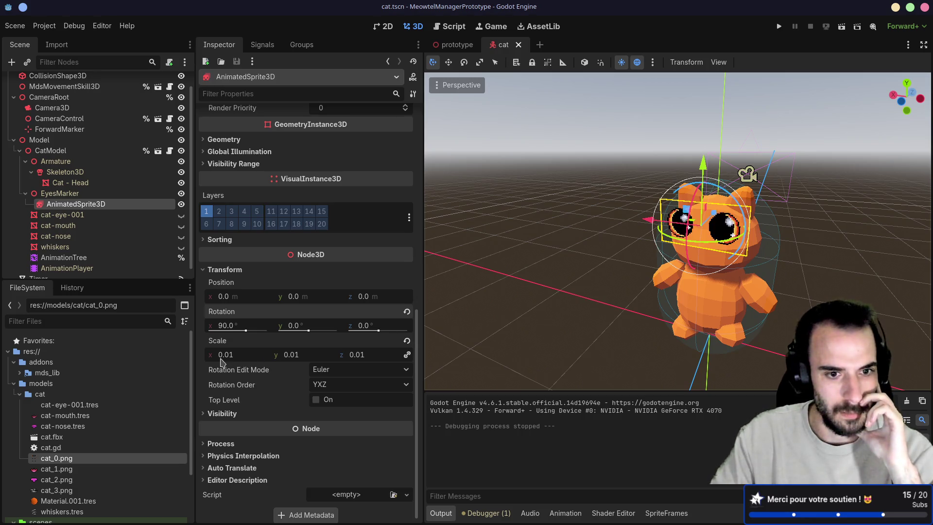
Step: Review the eye sprite's Flags and view the cat from several angles, then return to Blender
scroll(256, 362, "up", 10)
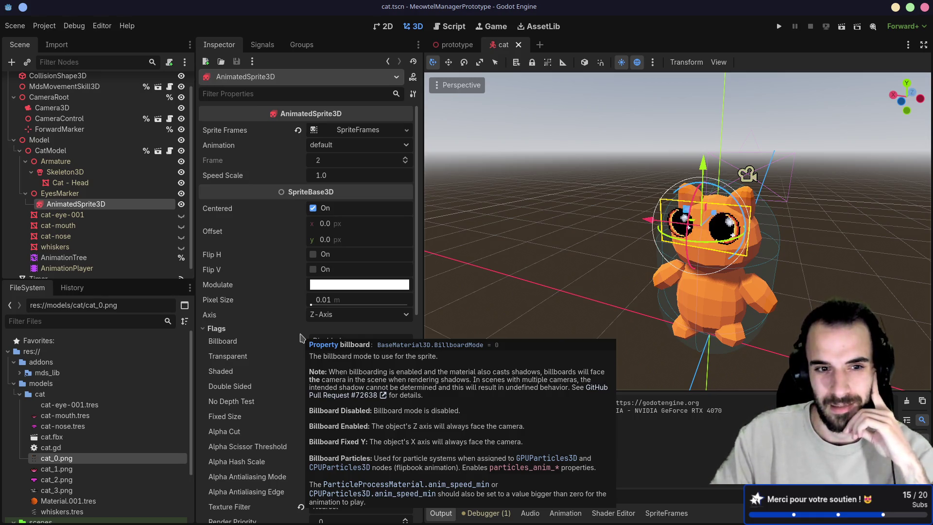
scroll(301, 336, "down", 3)
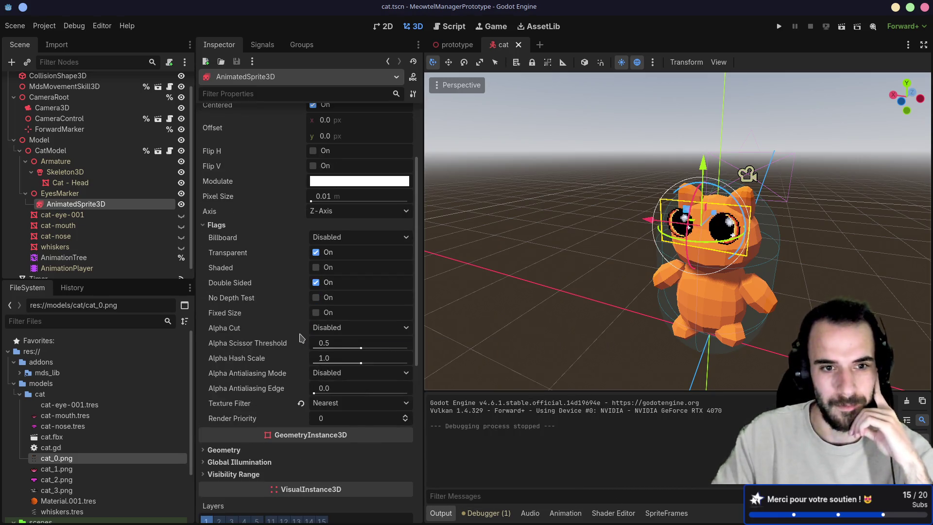
mouse_move(612, 277)
left_mouse_down()
mouse_move(565, 276)
mouse_move(833, 275)
mouse_move(782, 275)
left_mouse_up()
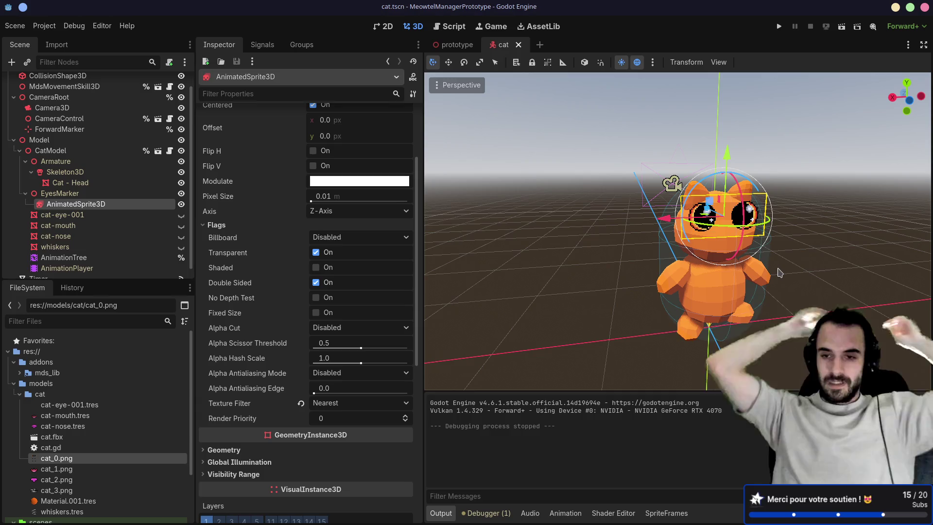
mouse_move(760, 276)
left_mouse_down()
mouse_move(690, 262)
mouse_move(719, 255)
mouse_move(641, 258)
mouse_move(757, 260)
mouse_move(783, 248)
left_mouse_up()
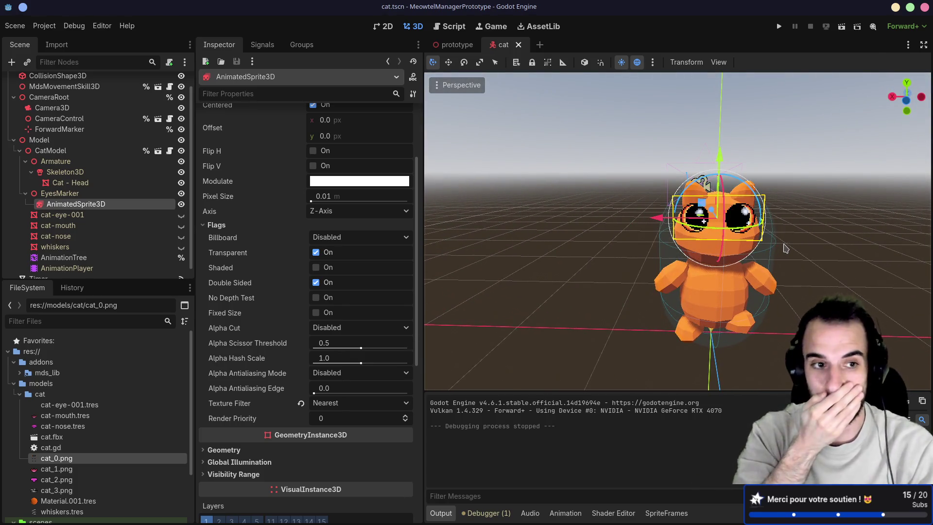
left_click_drag(783, 264, 699, 245)
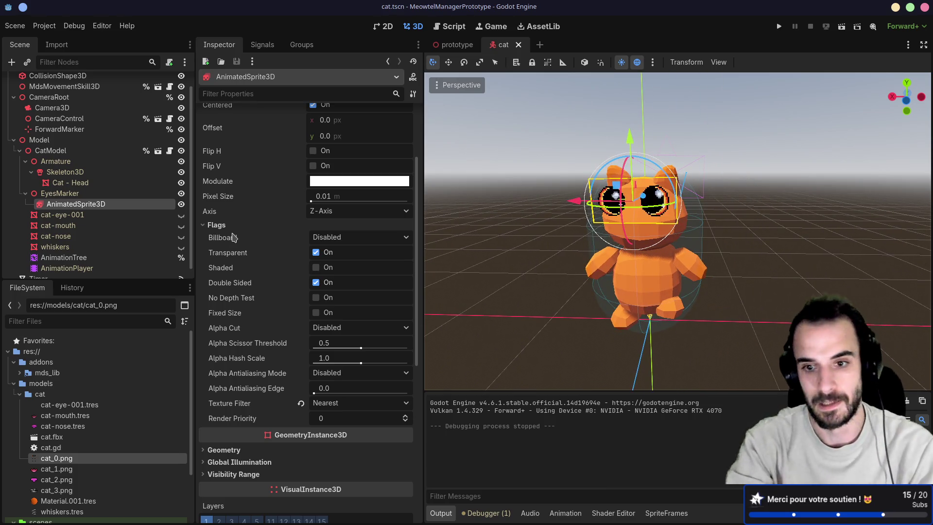
key("ctrl+alt+Right")
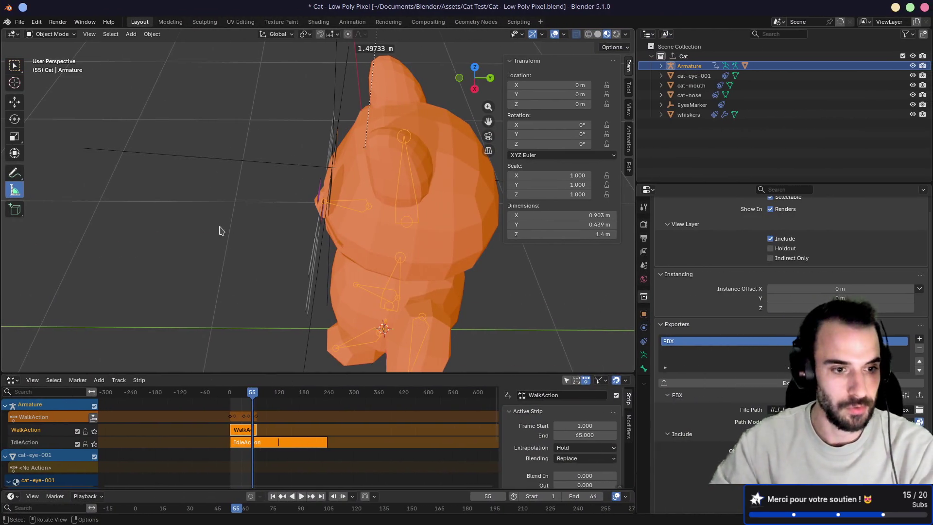
Step: Delete the cat-eye-001Action strip and the IdleAction track under Shader Nodetree
left_click_drag(216, 374, 239, 298)
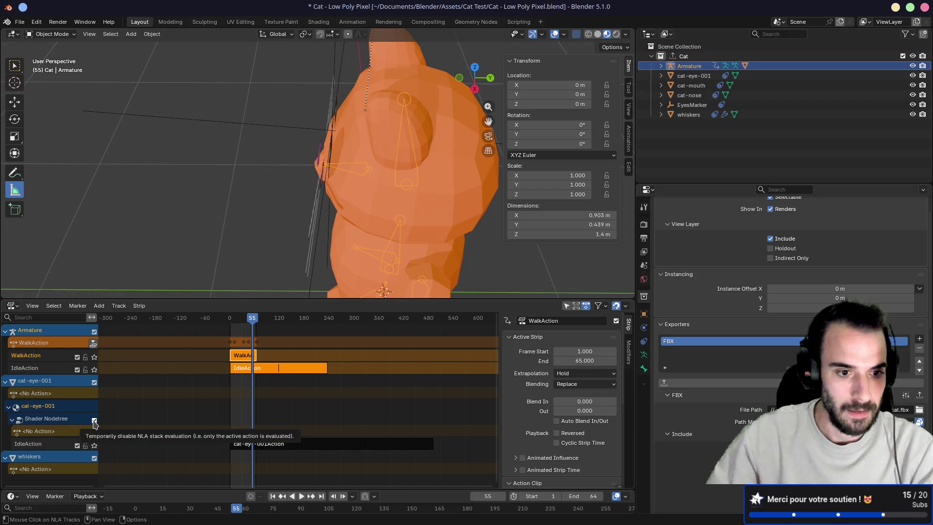
left_click(247, 446)
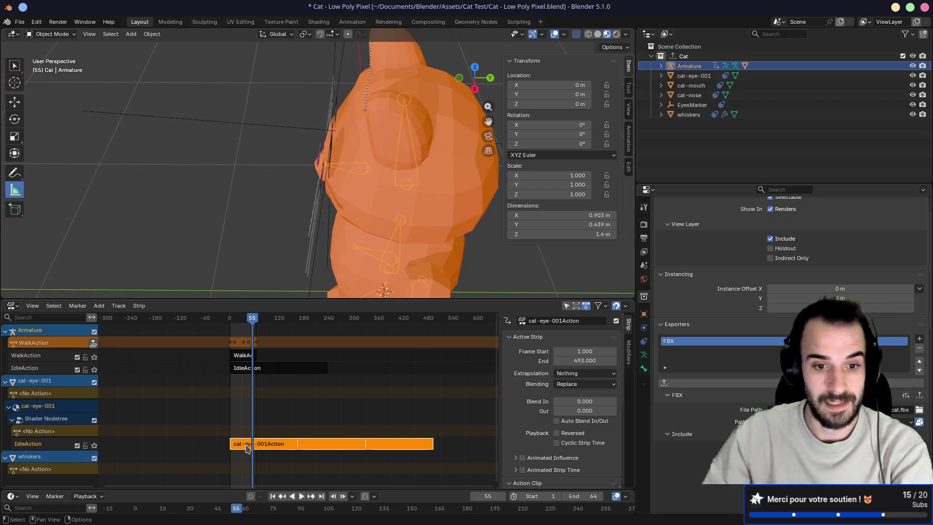
key("x")
left_click(77, 445)
left_click(95, 420)
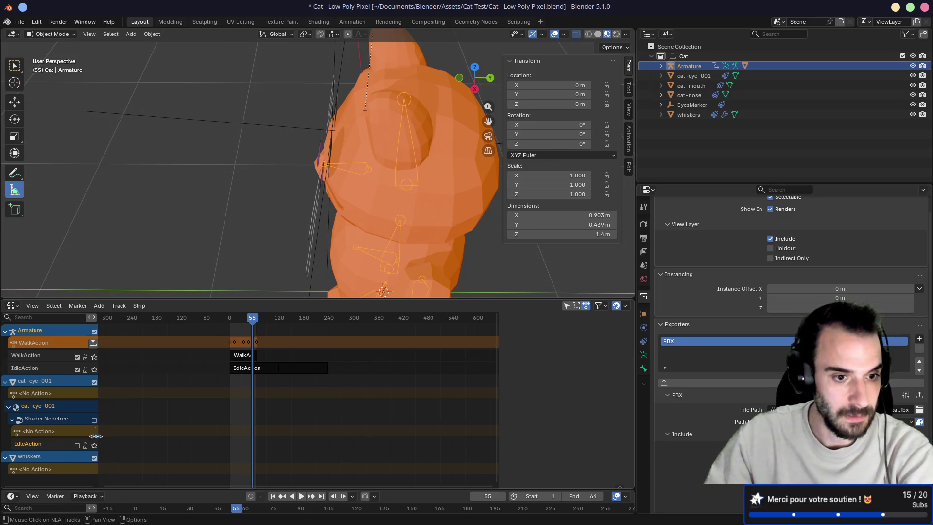
right_click(51, 446)
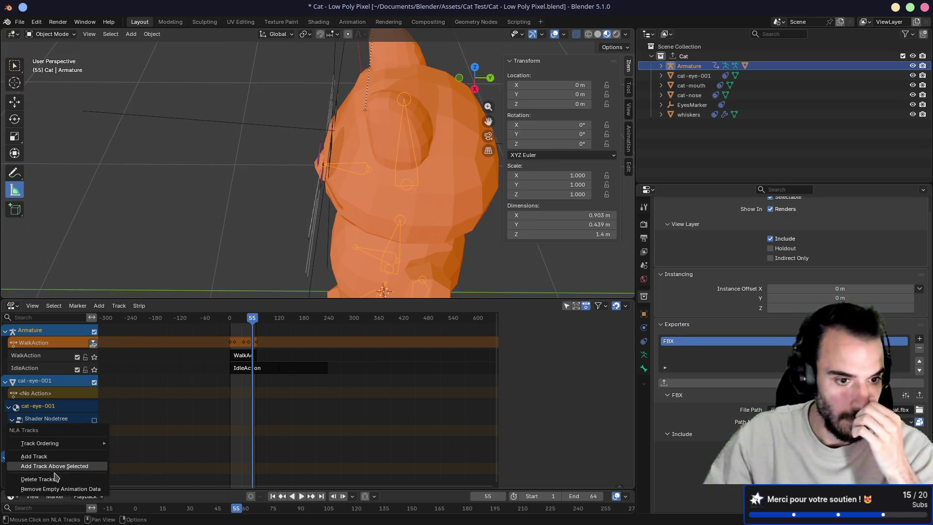
left_click(80, 475)
Step: Remove empty animation data and show WalkAction's strip settings in the NLA sidebar
right_click(58, 447)
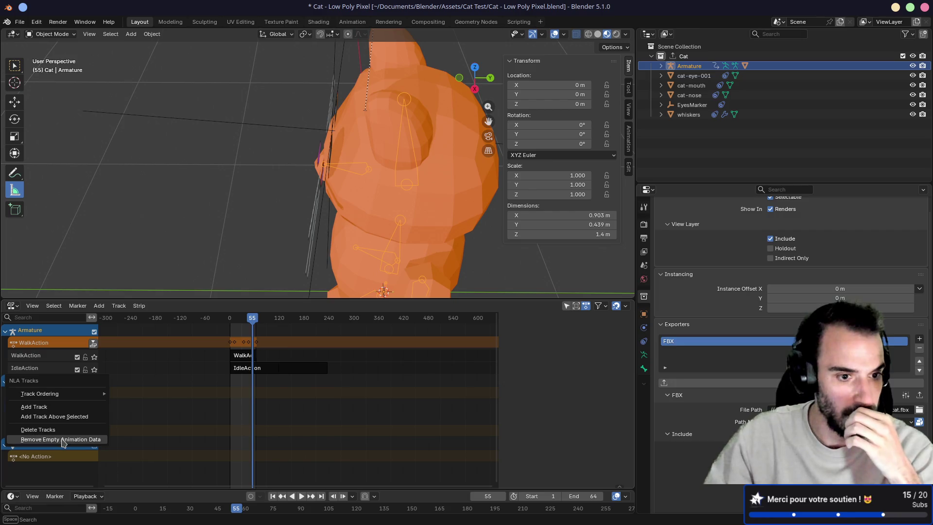
left_click(62, 442)
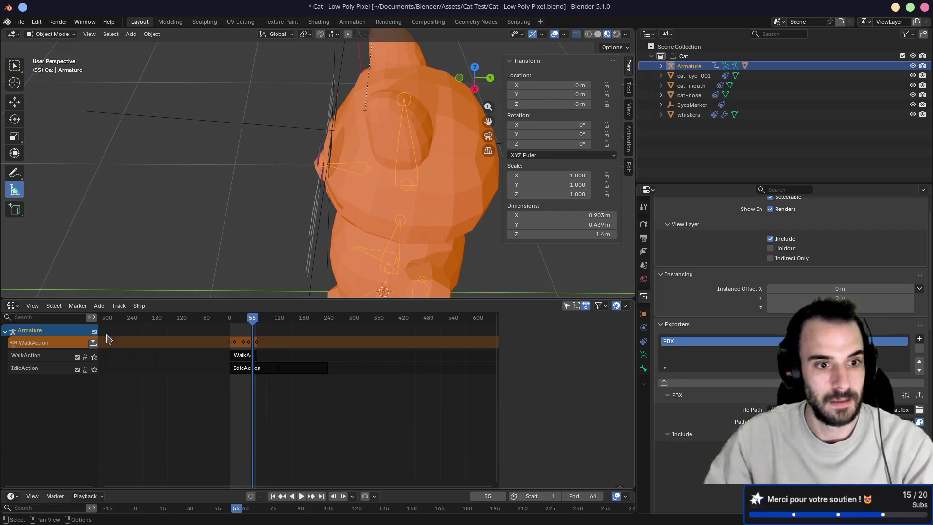
scroll(239, 375, "up", 6)
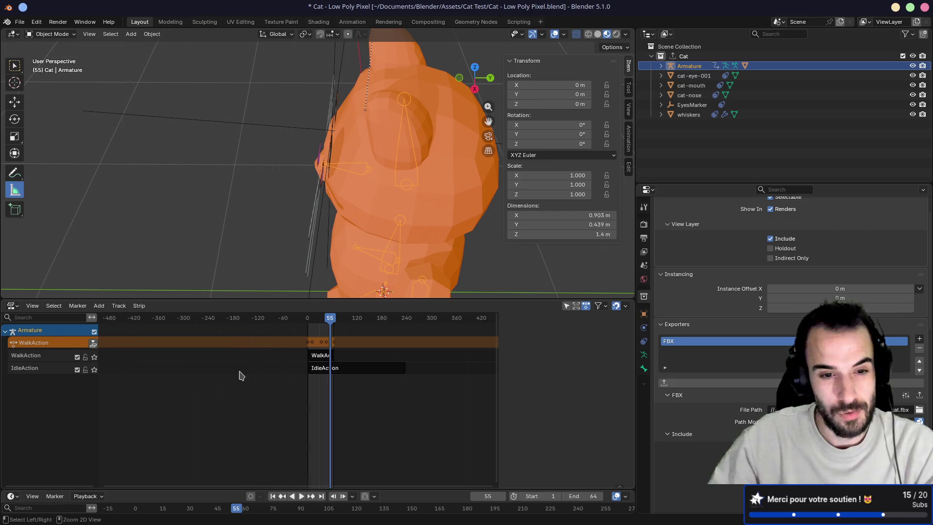
mouse_move(355, 373)
left_mouse_down()
mouse_move(243, 364)
mouse_move(355, 375)
mouse_move(383, 358)
mouse_move(262, 358)
left_mouse_up()
scroll(269, 359, "down", 2)
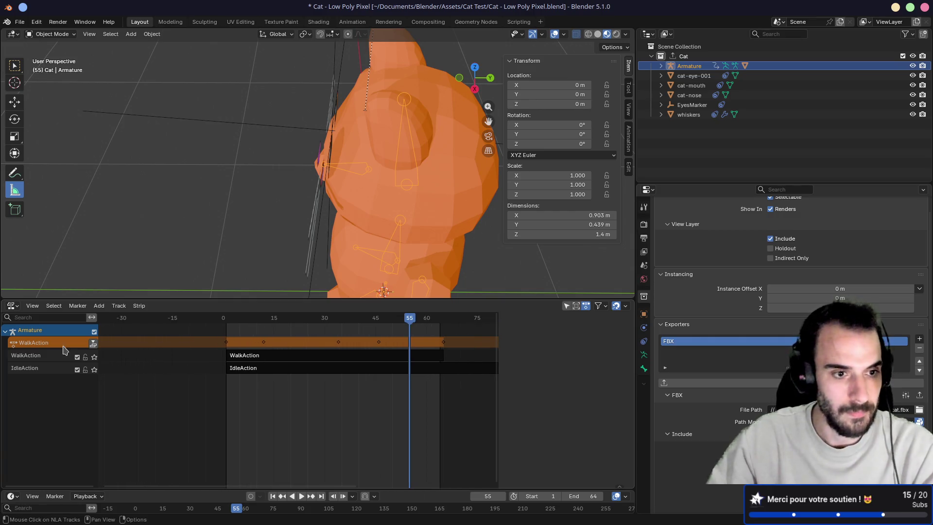
key("n")
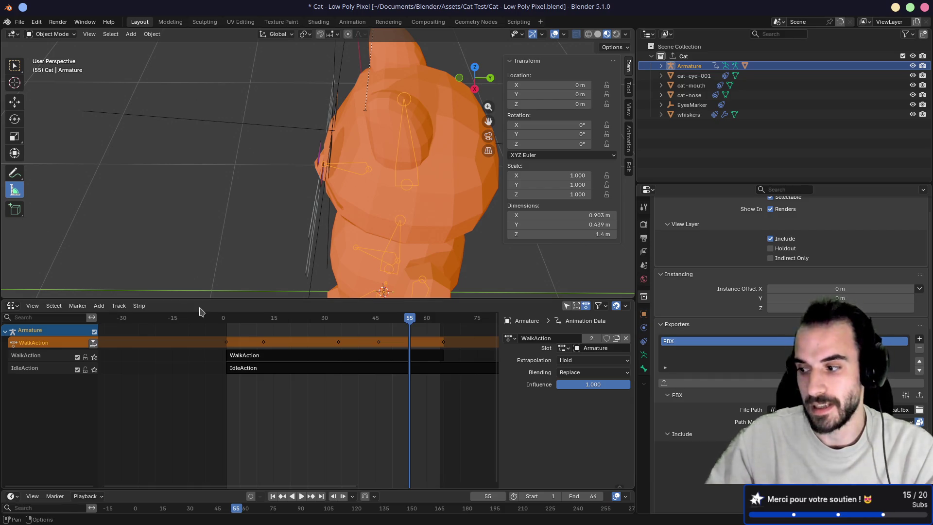
left_click(32, 306)
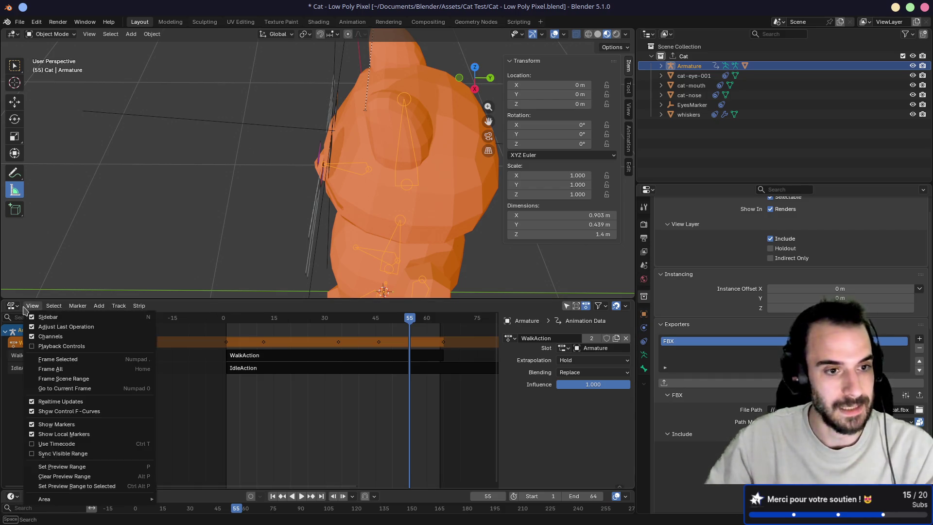
Step: Disable the IdleAction track, preview playback, and unlink WalkAction so the Armature shows No Action
left_click(13, 306)
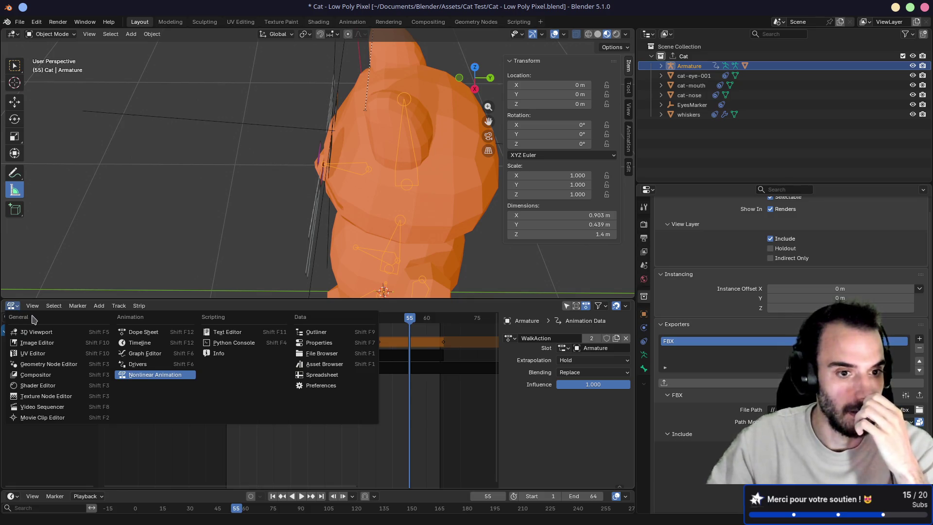
left_click(144, 332)
left_click(13, 305)
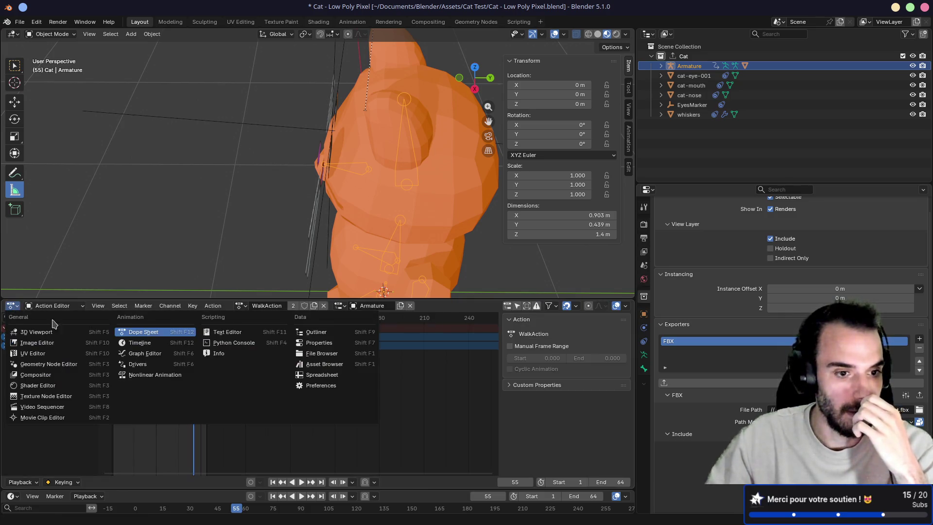
left_click(166, 374)
left_click(78, 370)
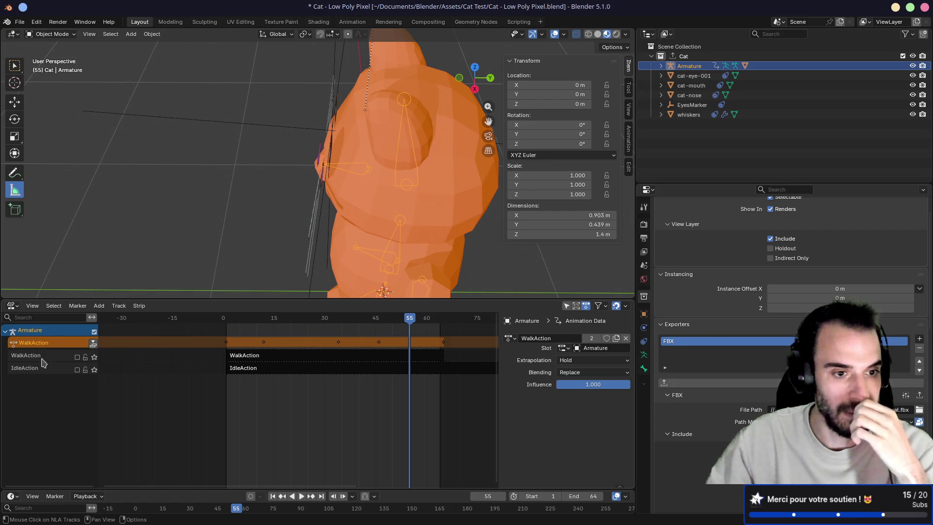
scroll(281, 256, "down", 5)
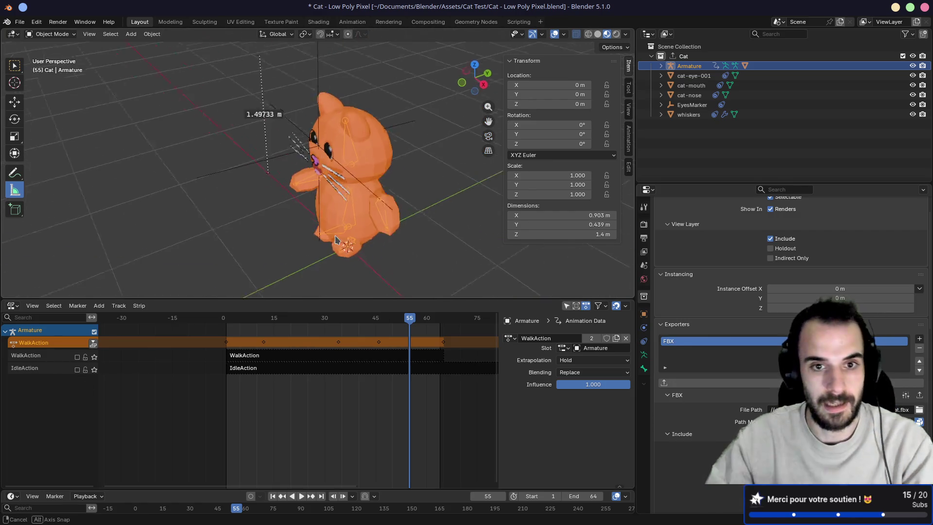
key("space")
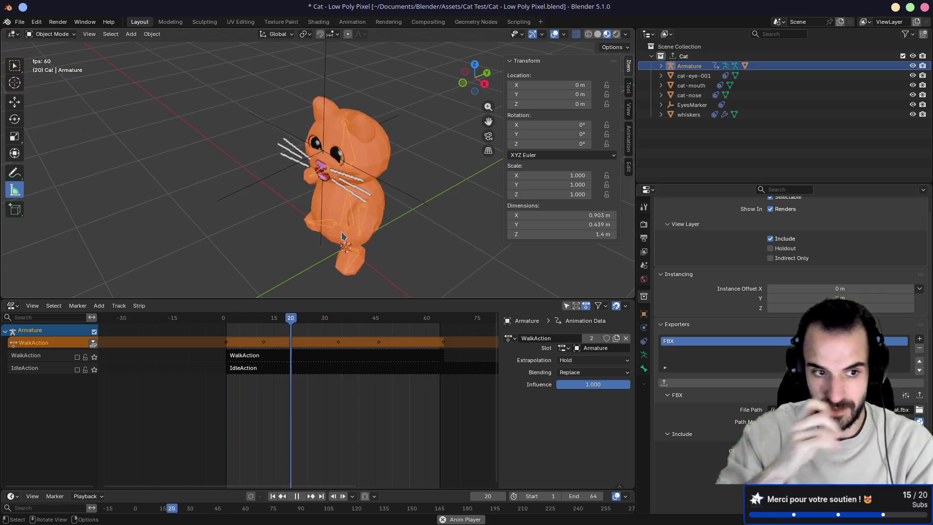
left_click(625, 338)
key("space")
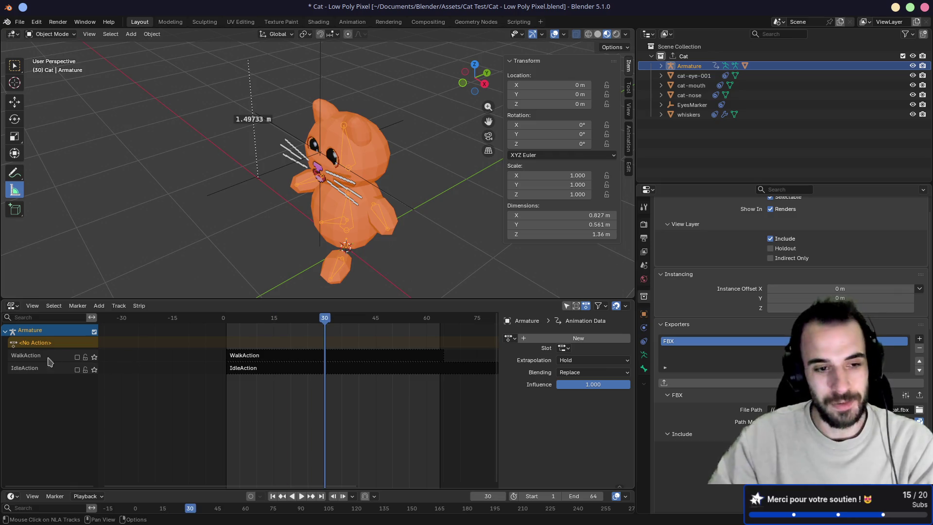
left_click(13, 305)
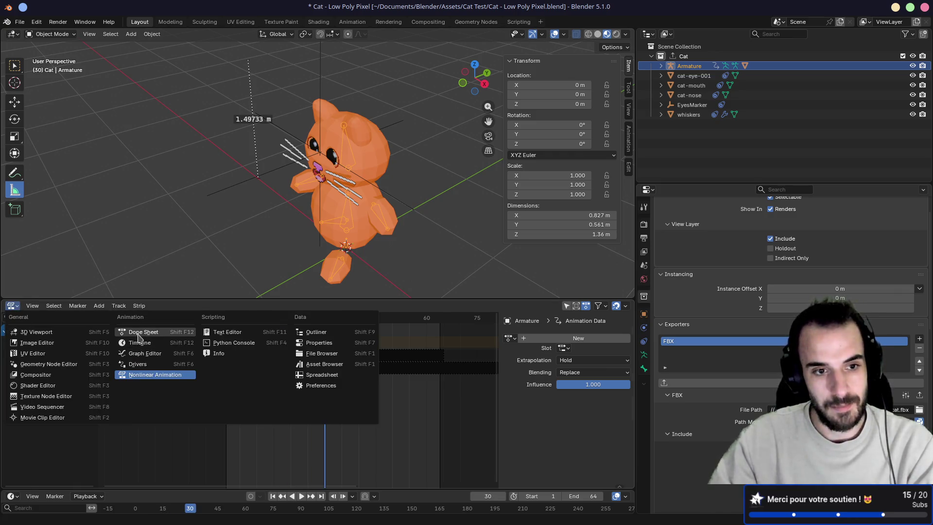
Step: In the Action Editor, create an action named RESET at frame 1 and add its Armature slot
left_click(145, 338)
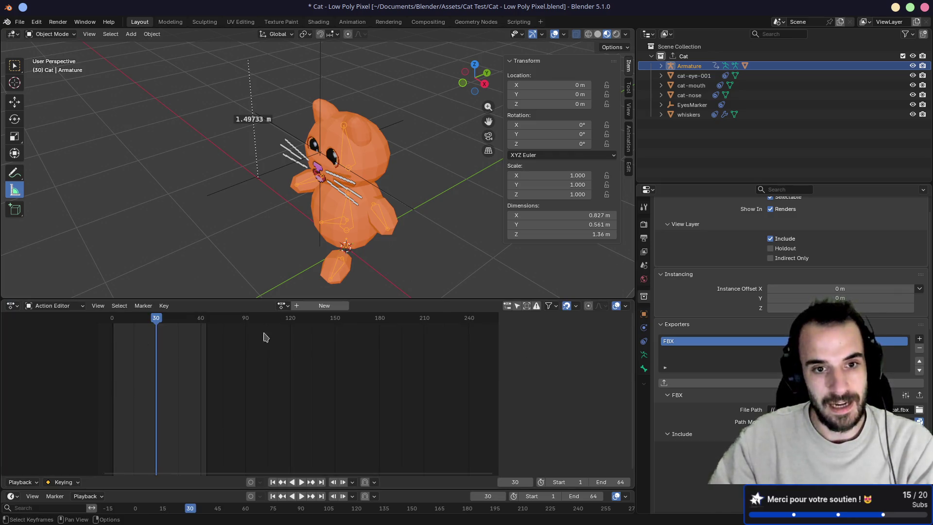
left_click(282, 305)
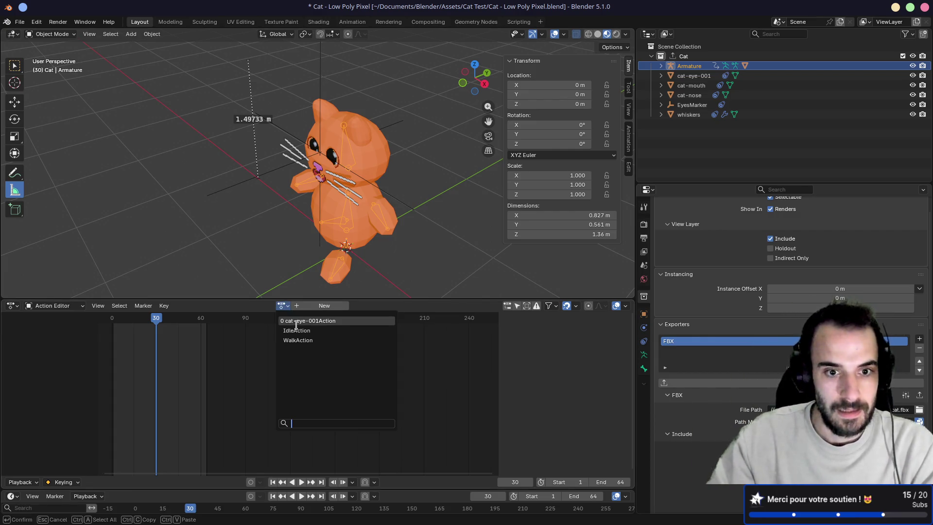
left_click(324, 305)
double_click(265, 305)
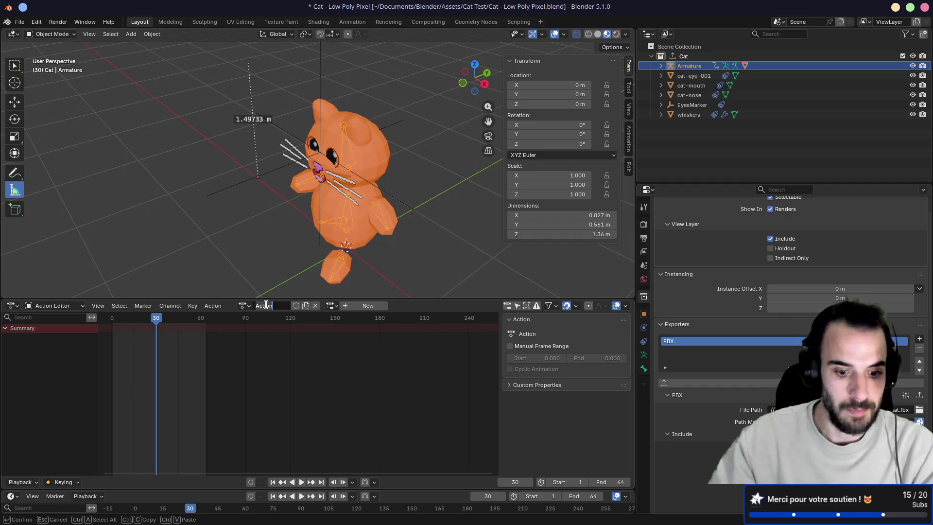
type("RESET")
key("Return")
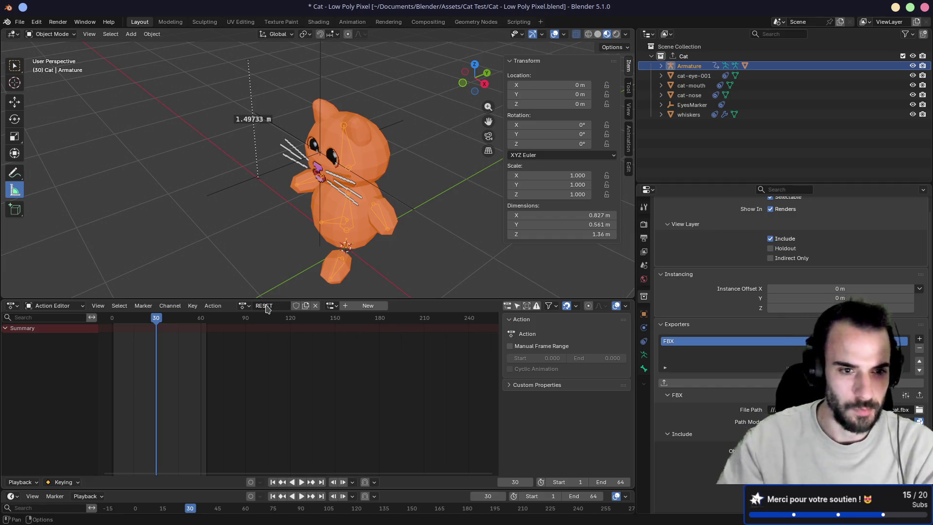
left_click_drag(164, 323, 115, 325)
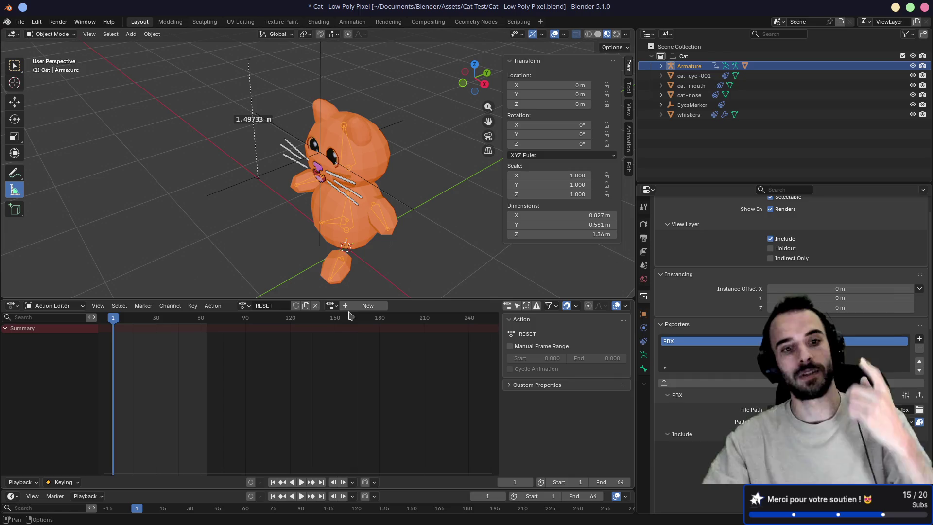
left_click(363, 311)
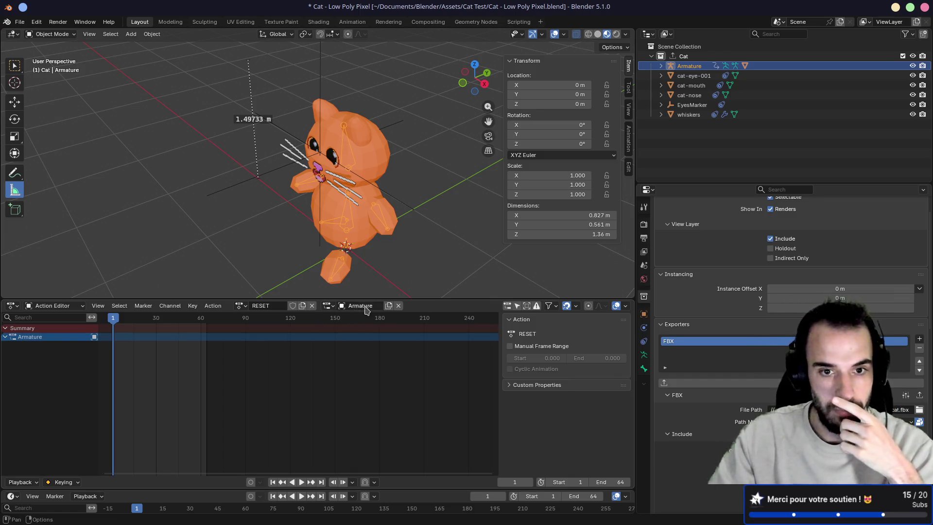
scroll(135, 358, "up", 3)
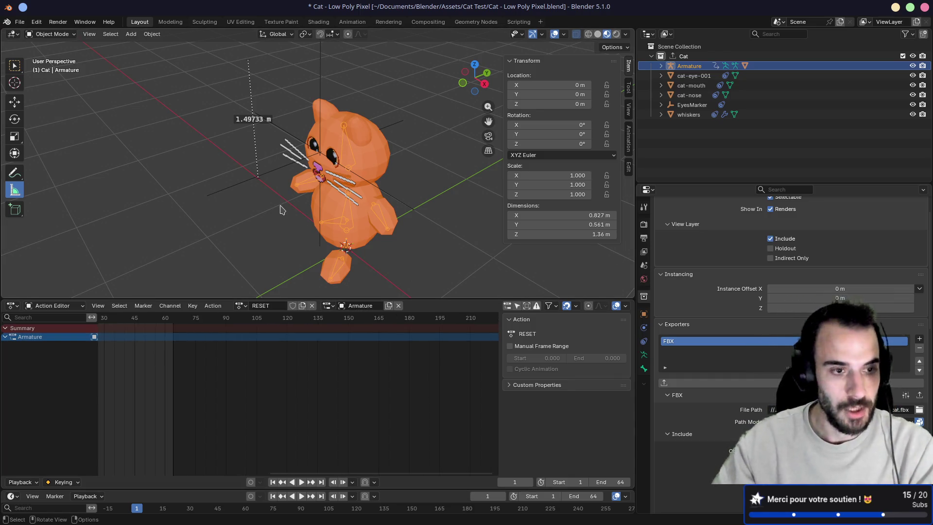
Step: In Pose Mode, clear all bones to rest pose and keyframe them into RESET
key("ctrl+Tab")
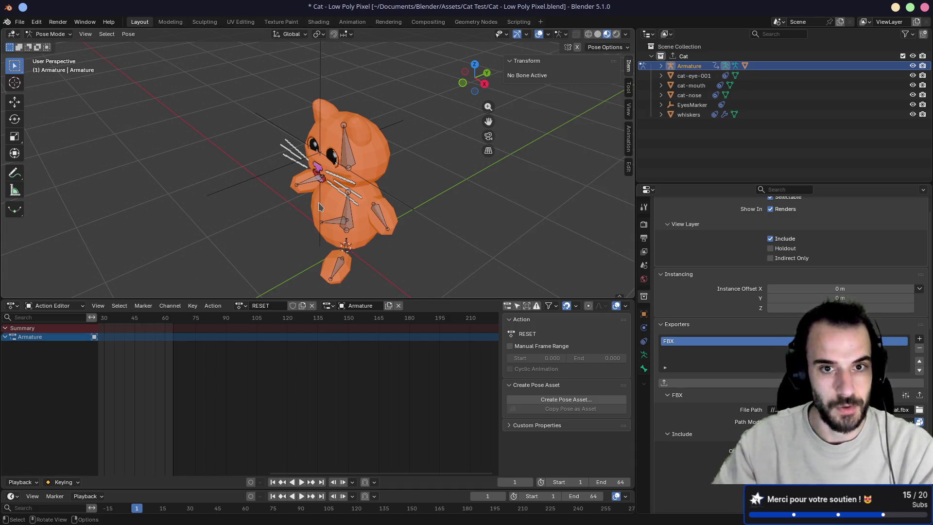
key("a")
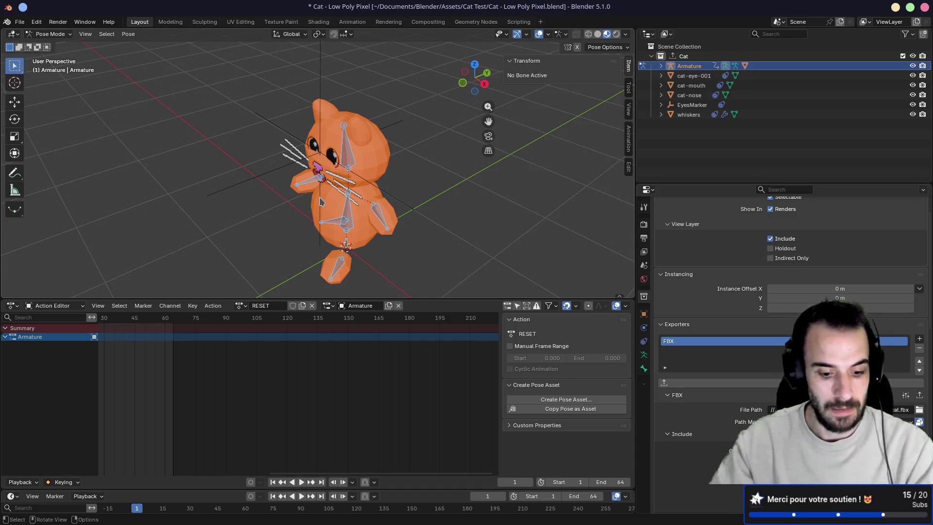
key("alt+r")
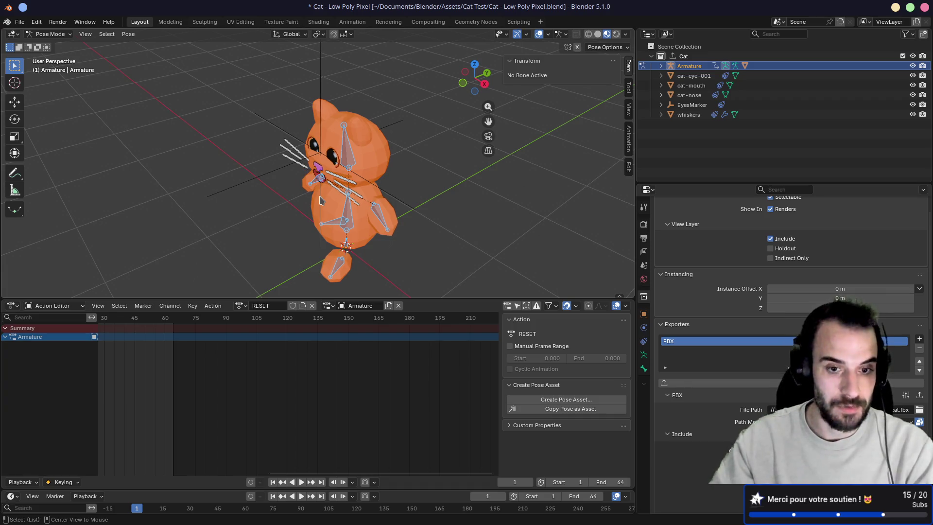
key("alt+a")
mouse_move(264, 231)
left_mouse_down()
mouse_move(414, 183)
mouse_move(368, 198)
mouse_move(407, 174)
mouse_move(370, 169)
left_mouse_up()
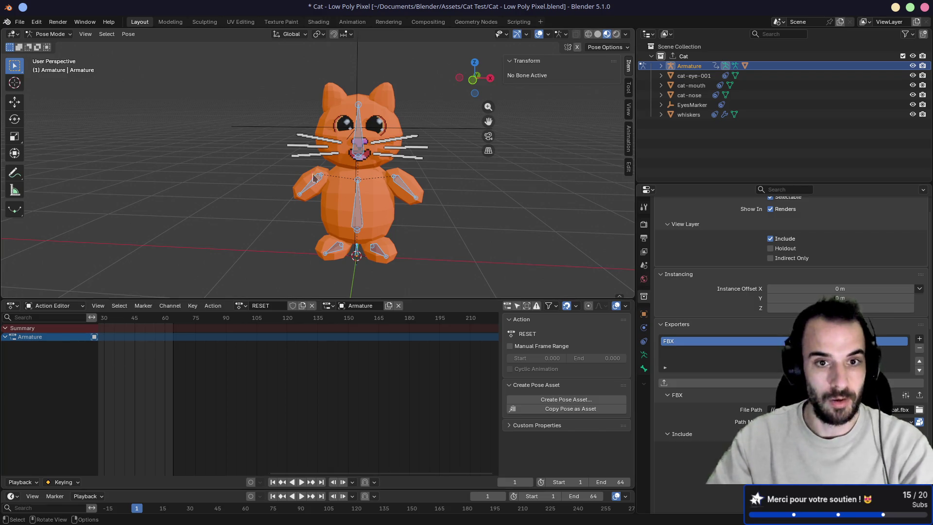
key("i")
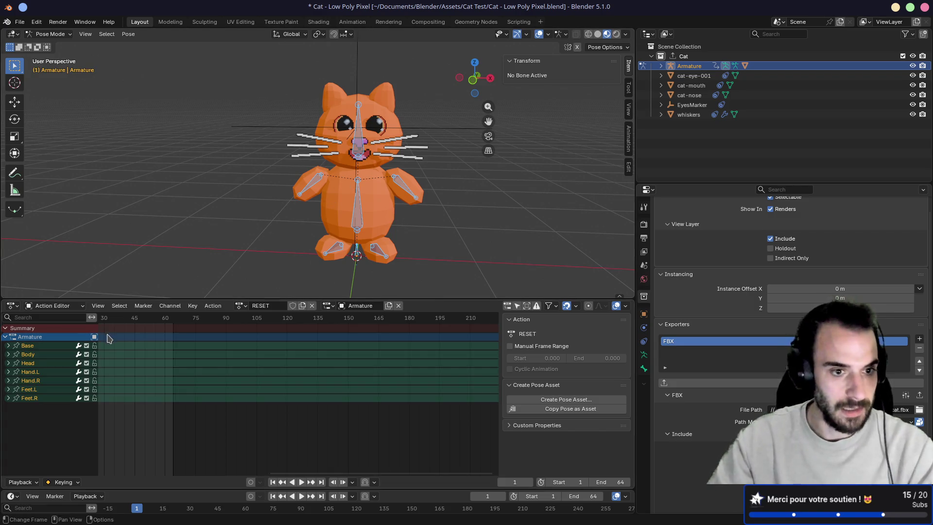
mouse_move(128, 343)
left_mouse_down()
mouse_move(310, 340)
mouse_move(282, 343)
mouse_move(284, 351)
left_mouse_up()
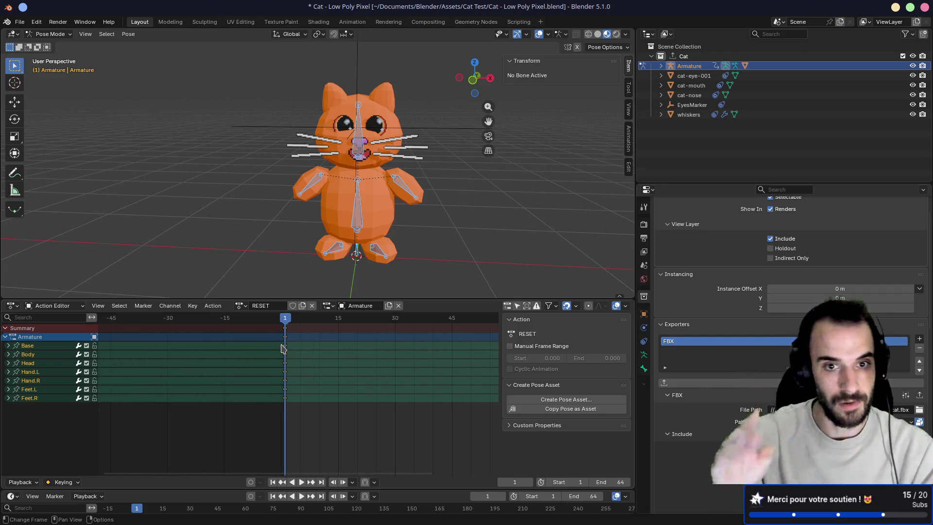
Step: Save the blend file, push RESET down to its own NLA track, and re-enable IdleAction
key("ctrl+s")
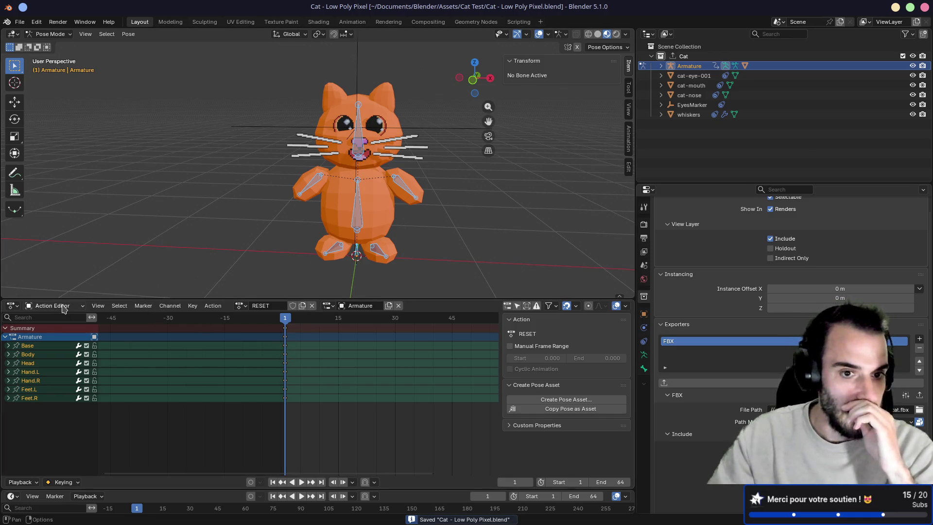
left_click(16, 308)
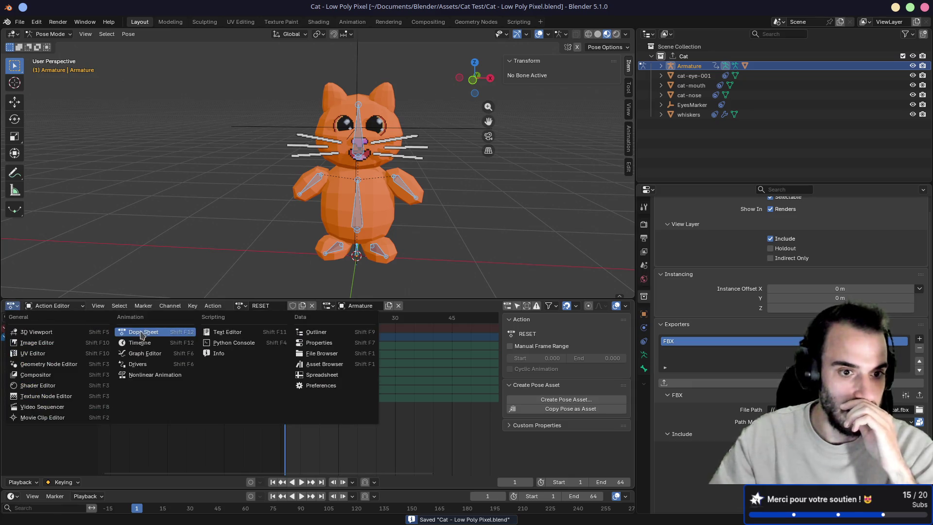
left_click(146, 375)
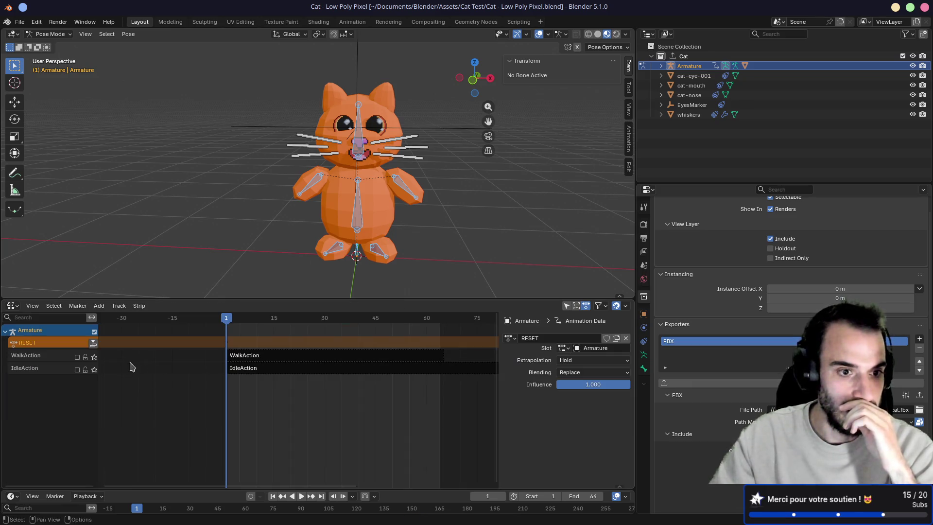
left_click(93, 343)
left_click(77, 382)
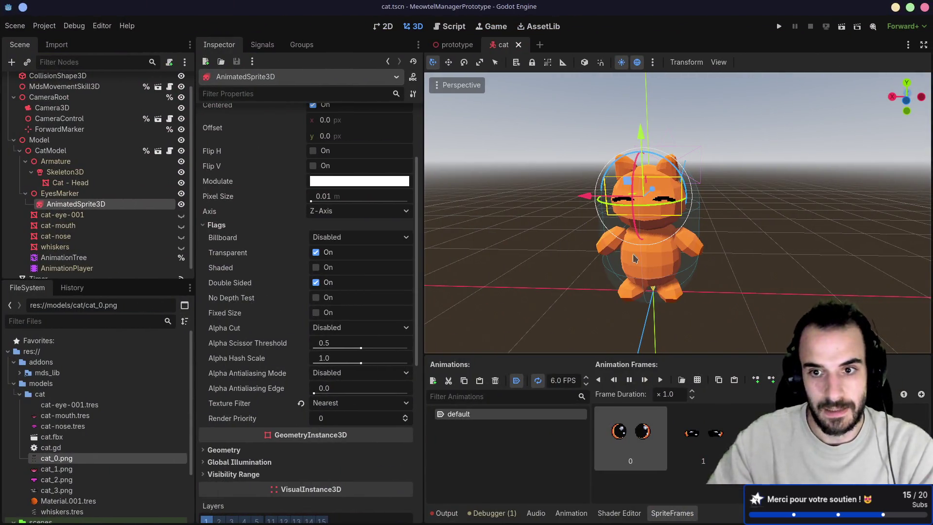
mouse_move(601, 249)
left_mouse_down()
mouse_move(465, 177)
mouse_move(685, 273)
left_mouse_up()
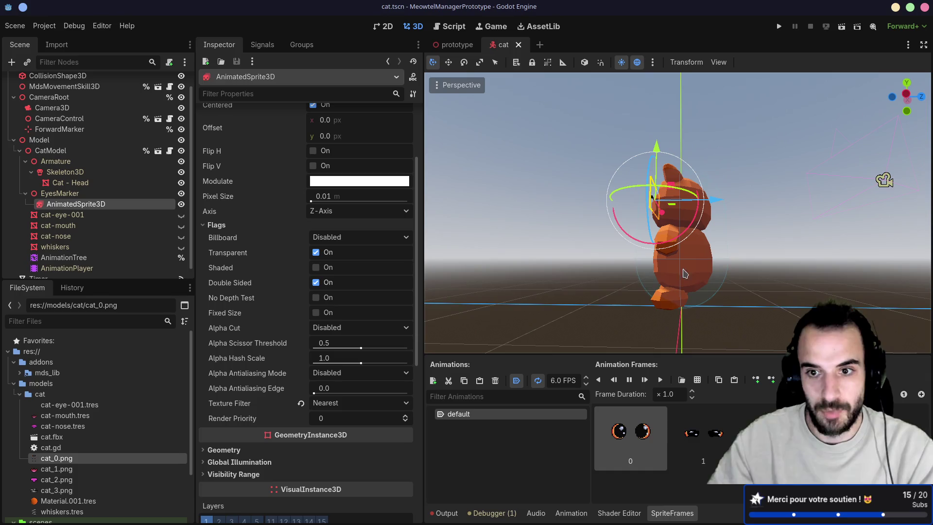
Step: Set the AnimationPlayer preview to RESET at the timeline start, then select the eye sprite
left_click_drag(632, 253, 693, 271)
left_click(683, 276)
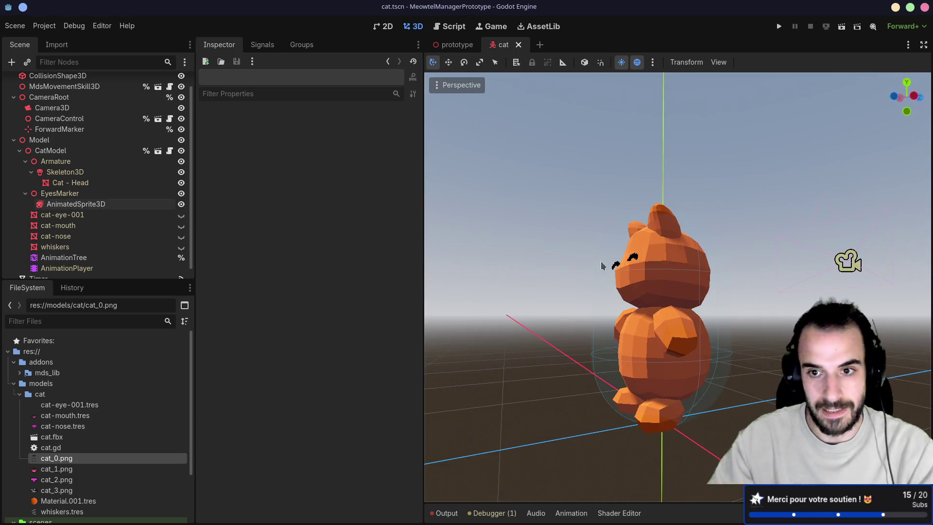
left_click(68, 268)
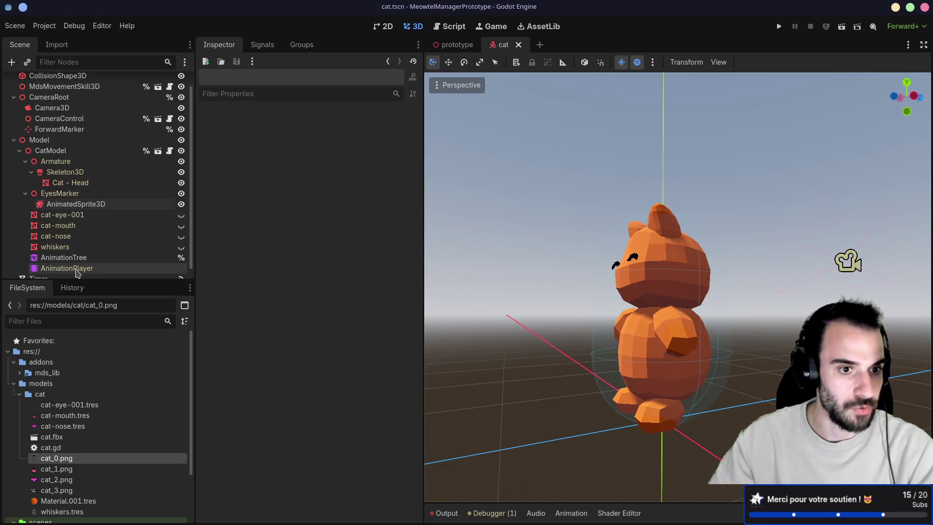
left_click(629, 350)
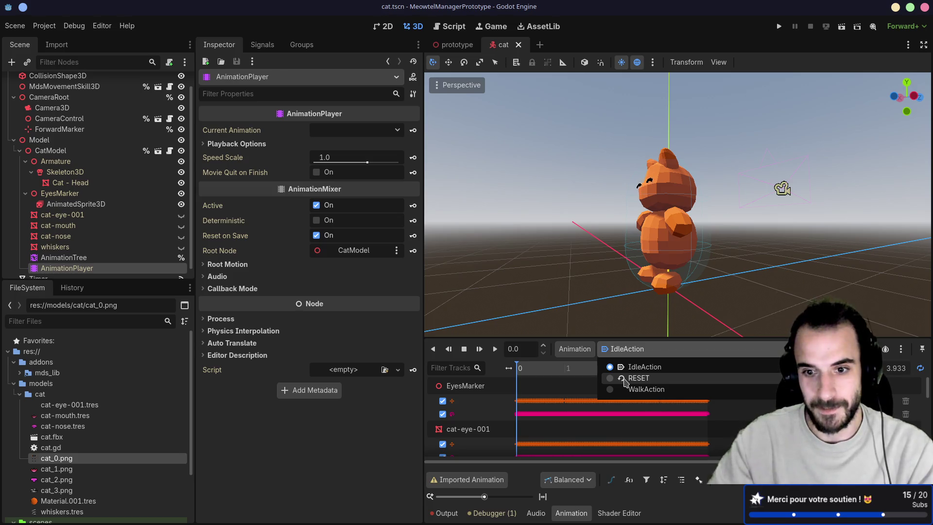
left_click(625, 382)
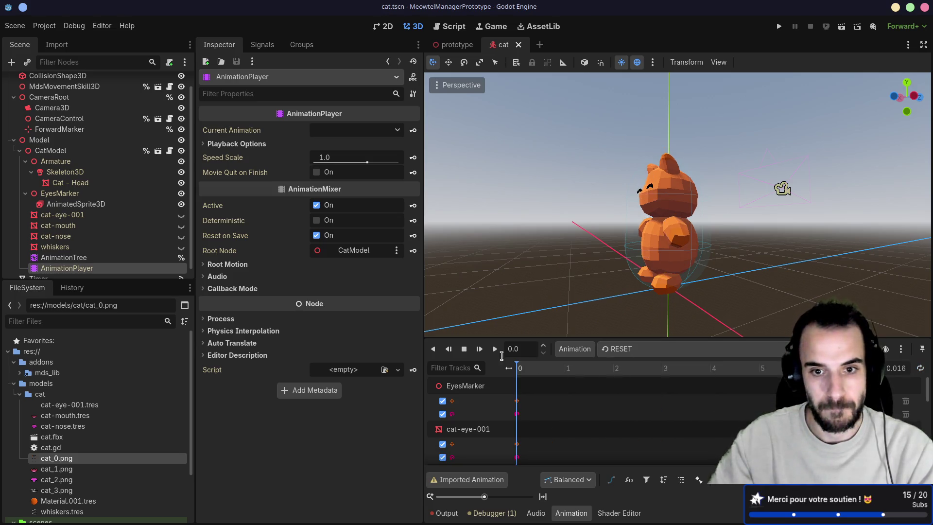
left_click(494, 349)
left_click_drag(617, 275, 667, 259)
scroll(667, 259, "up", 3)
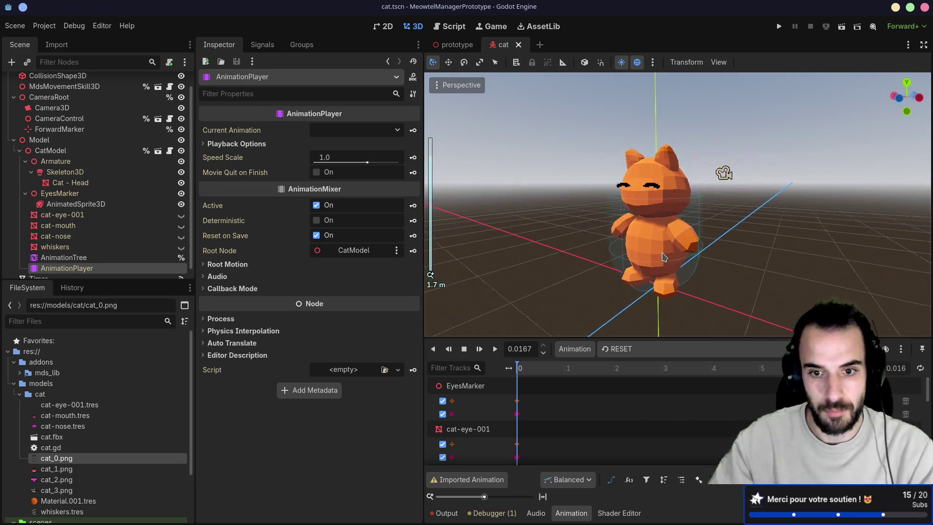
left_click(658, 196)
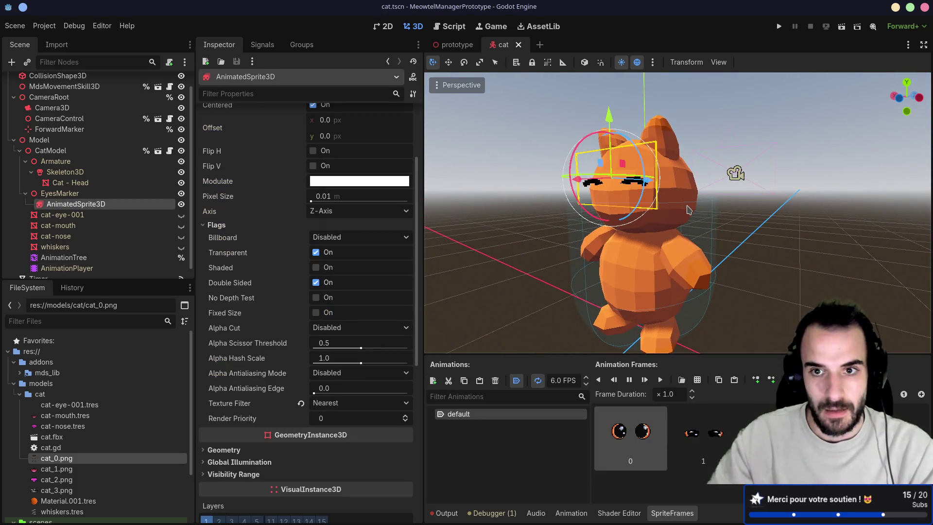
Step: Reselect the eye sprite and switch to the Scale tool
left_click(687, 210)
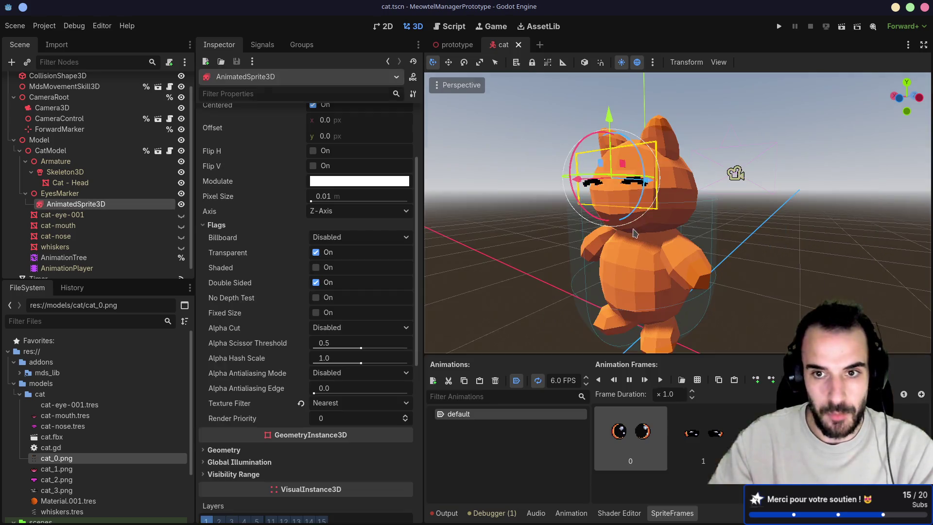
left_click(686, 245)
left_click_drag(685, 245, 642, 143)
scroll(702, 214, "up", 6)
mouse_move(701, 214)
left_mouse_down()
mouse_move(620, 220)
mouse_move(618, 265)
mouse_move(568, 268)
left_mouse_up()
scroll(619, 265, "down", 2)
left_click(476, 64)
Step: Reselect the eye sprite and start editing its Transform Scale X in the Inspector
left_click_drag(701, 139, 701, 155)
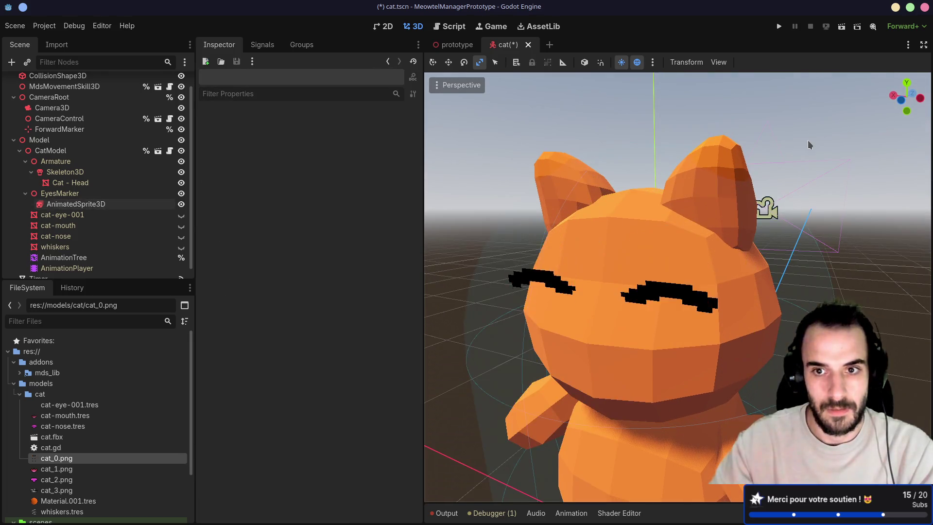
scroll(758, 165, "down", 4)
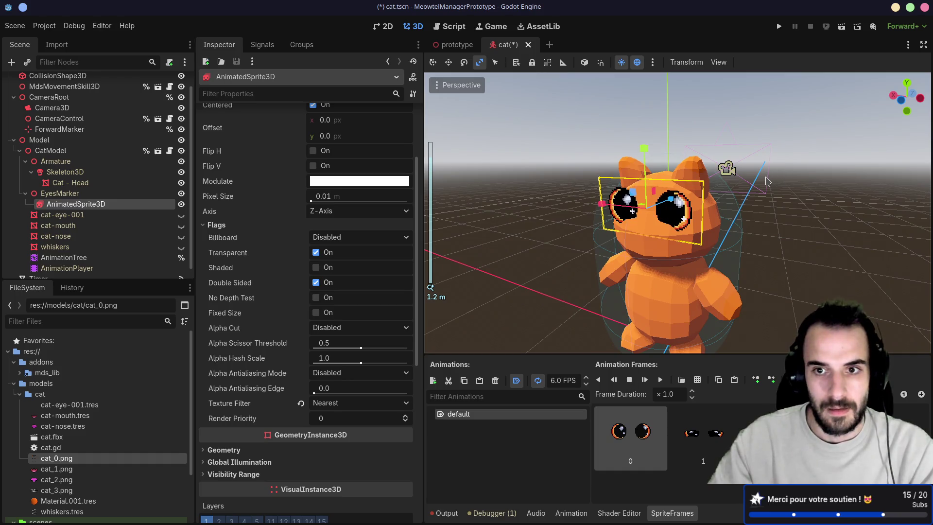
left_click(766, 181)
scroll(766, 181, "up", 3)
left_click(683, 269)
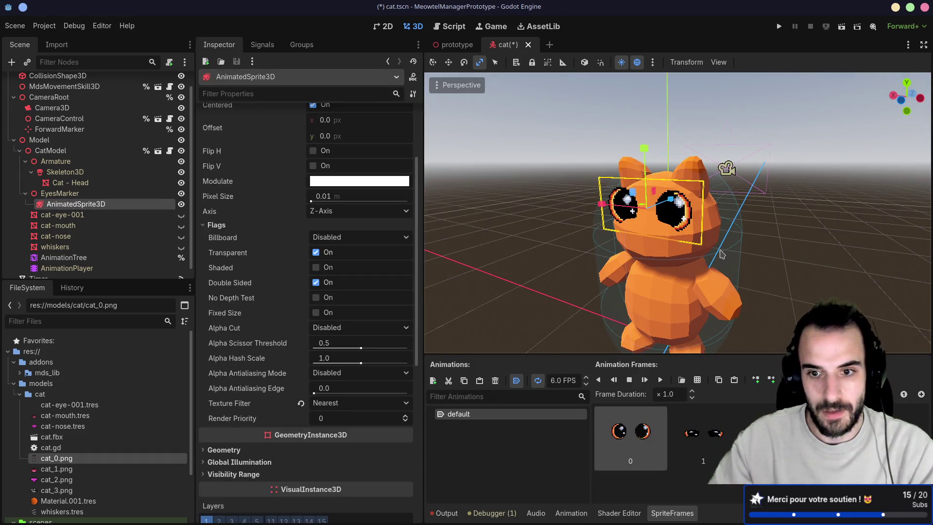
scroll(307, 368, "down", 3)
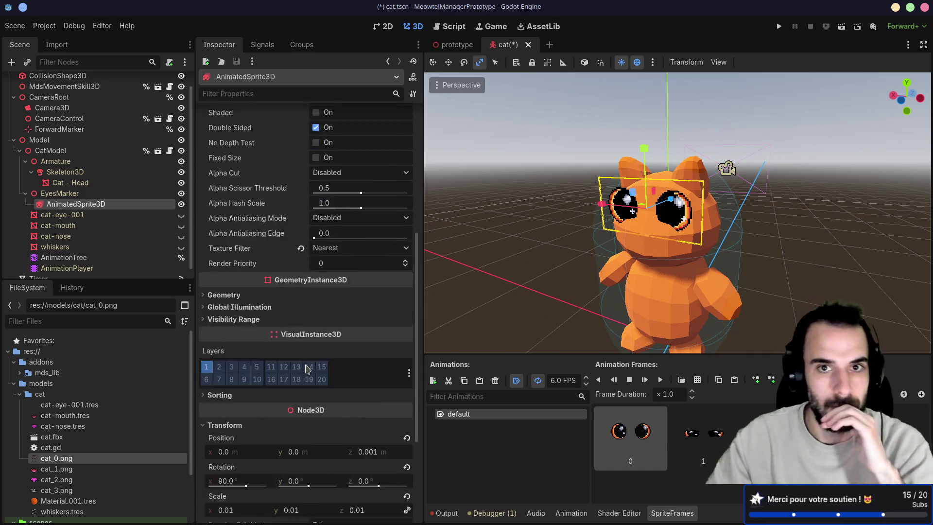
scroll(307, 369, "down", 3)
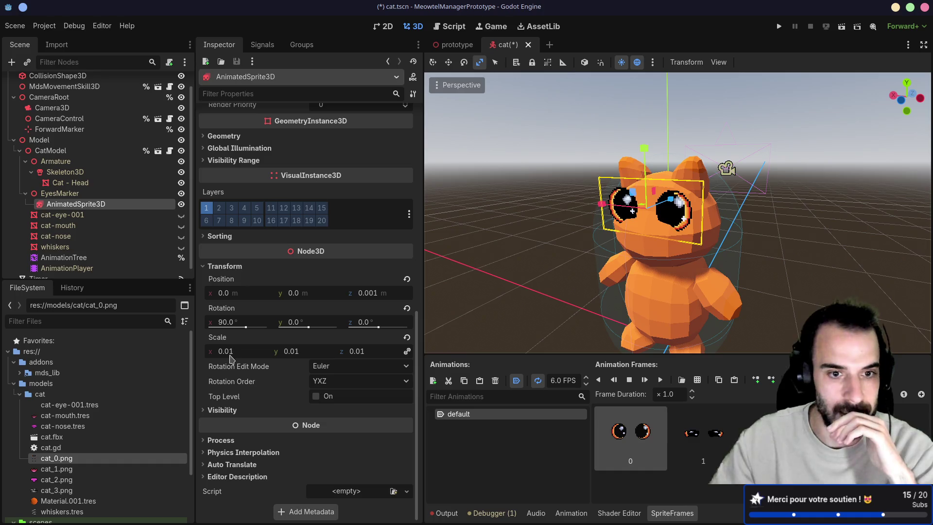
left_click(231, 355)
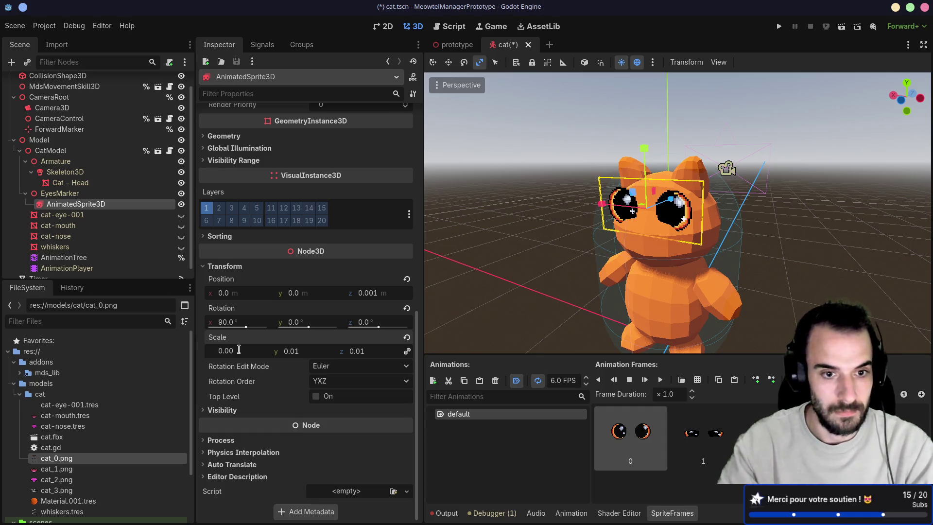
Step: Set the eye sprite's scale to 0.008
type("4")
key("Return")
left_click(239, 349)
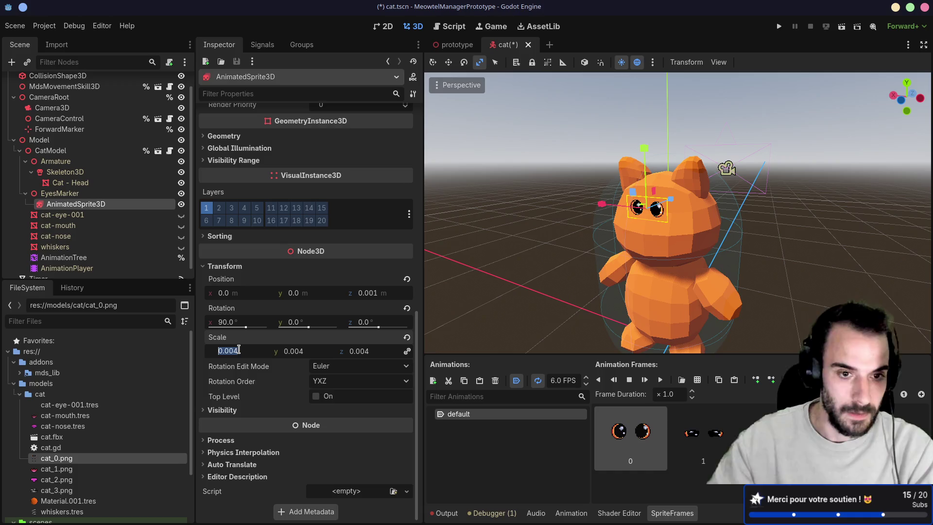
left_click(239, 349)
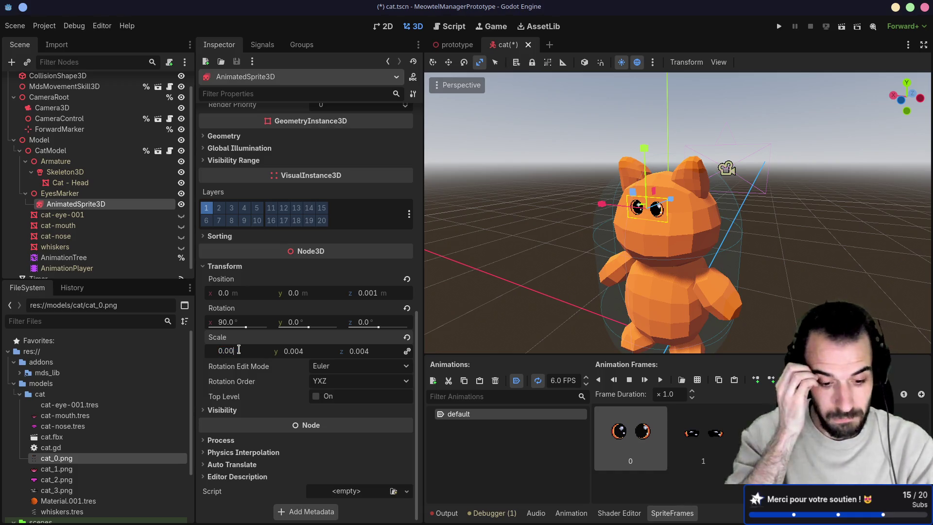
type("8")
key("Return")
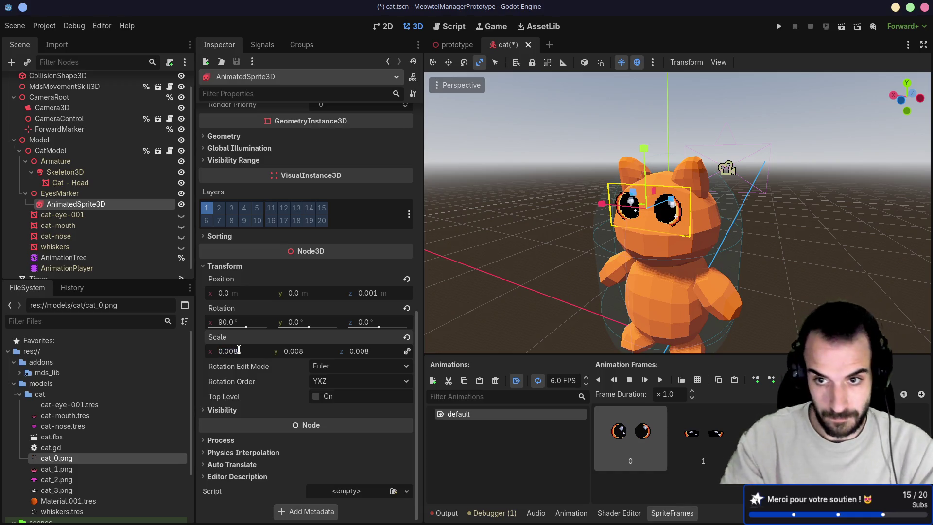
mouse_move(506, 297)
left_mouse_down()
mouse_move(694, 388)
mouse_move(673, 295)
mouse_move(714, 283)
mouse_move(692, 288)
left_mouse_up()
Step: Run the eye frames at 12 FPS with autoplay off and frame duration 1.0, then open cat.gd
left_click(565, 382)
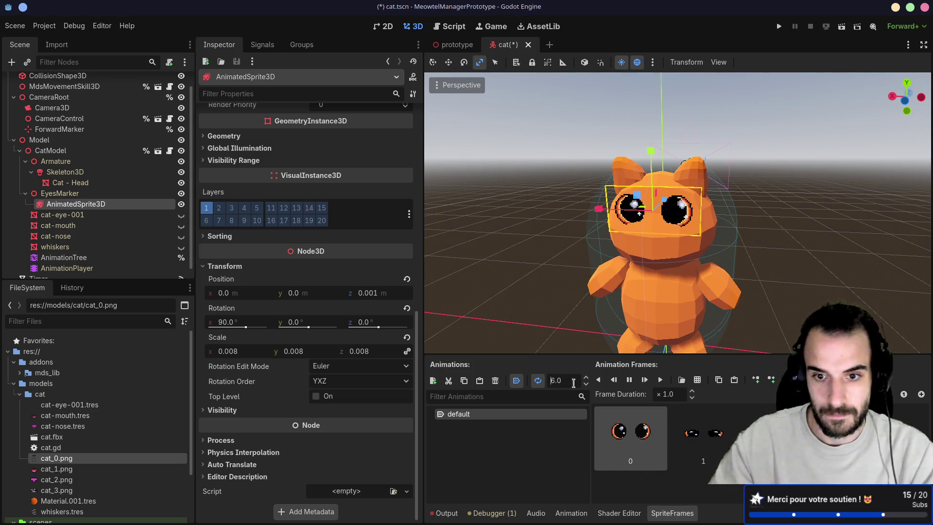
type("12")
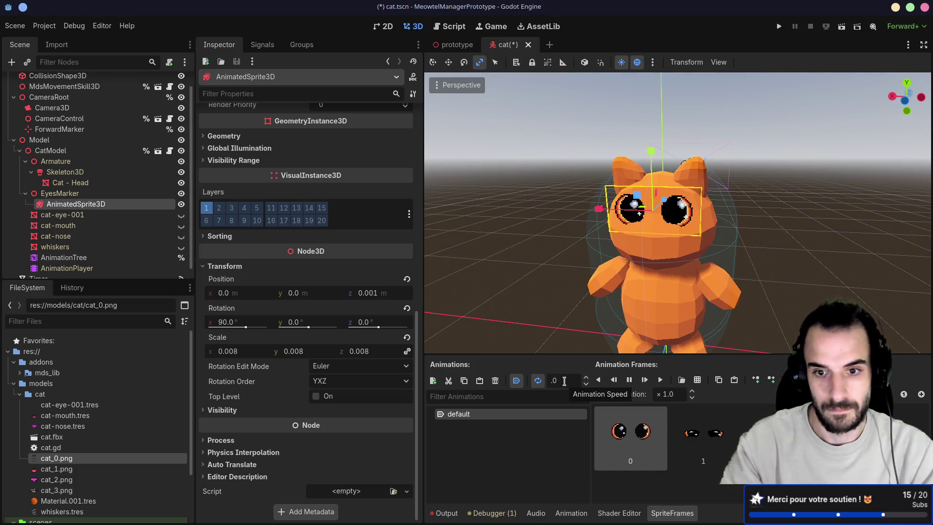
key("Return")
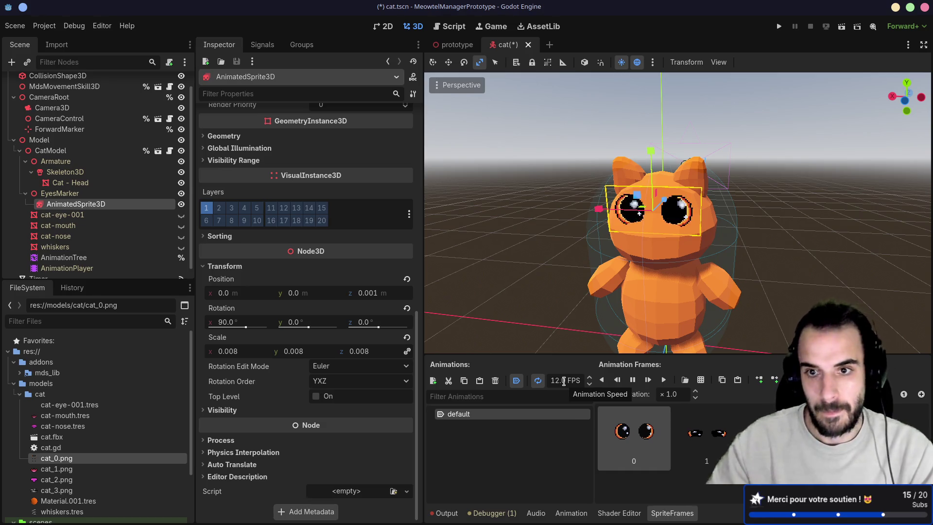
left_click(633, 382)
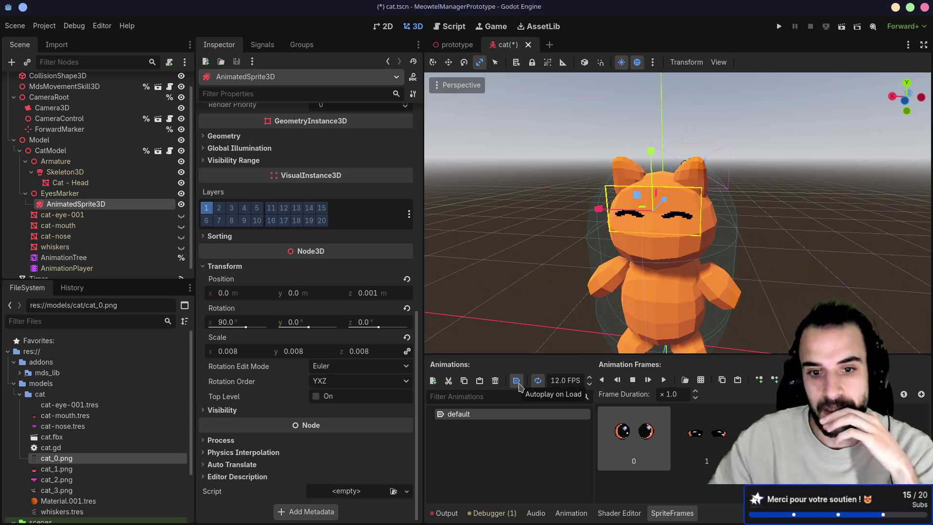
left_click(516, 382)
left_click(633, 379)
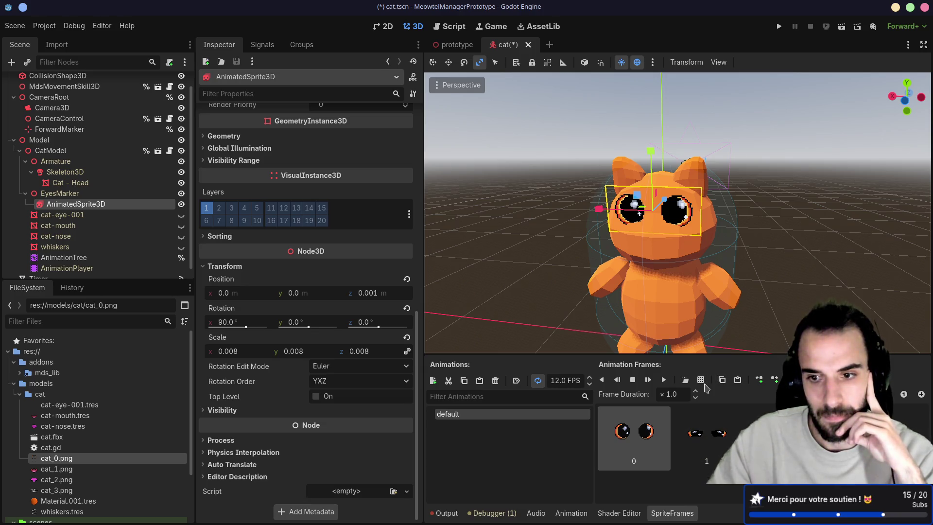
left_click(679, 395)
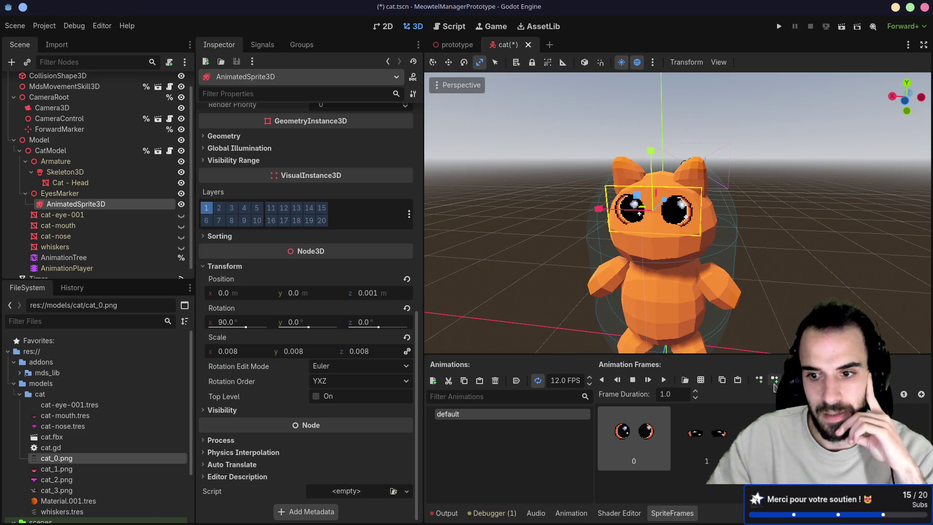
left_click(778, 432)
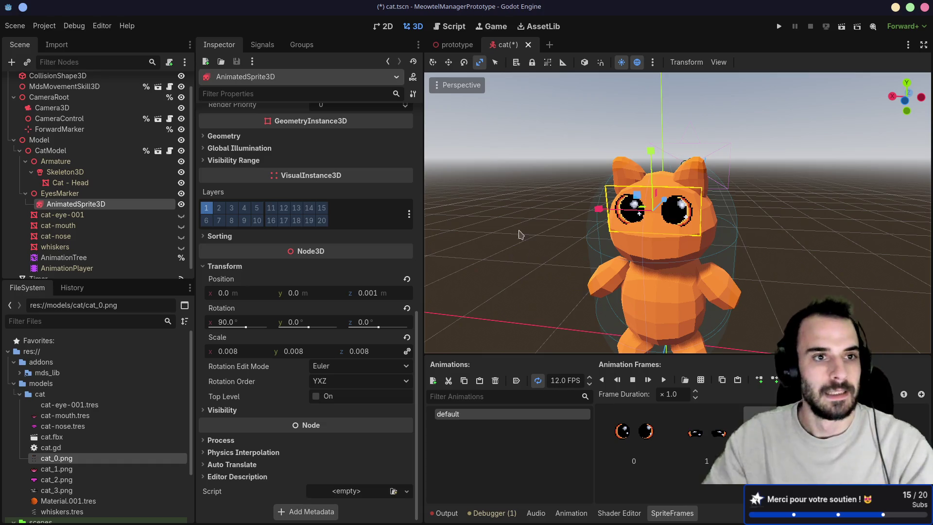
scroll(170, 160, "up", 1)
left_click(170, 82)
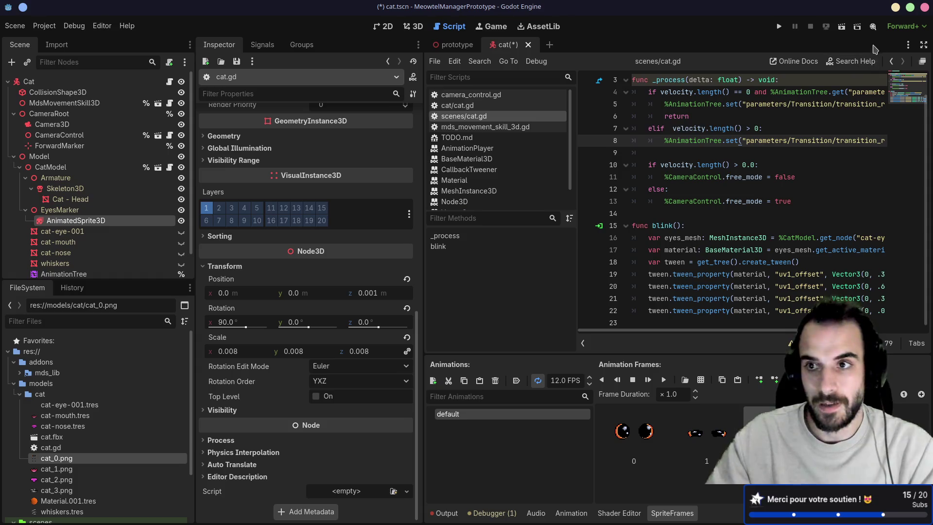
Step: Expand the script editor and delete the old body of blink()
left_click(923, 44)
mouse_move(571, 304)
left_mouse_down()
mouse_move(291, 227)
mouse_move(316, 221)
left_mouse_up()
key("BackSpace")
key("Return")
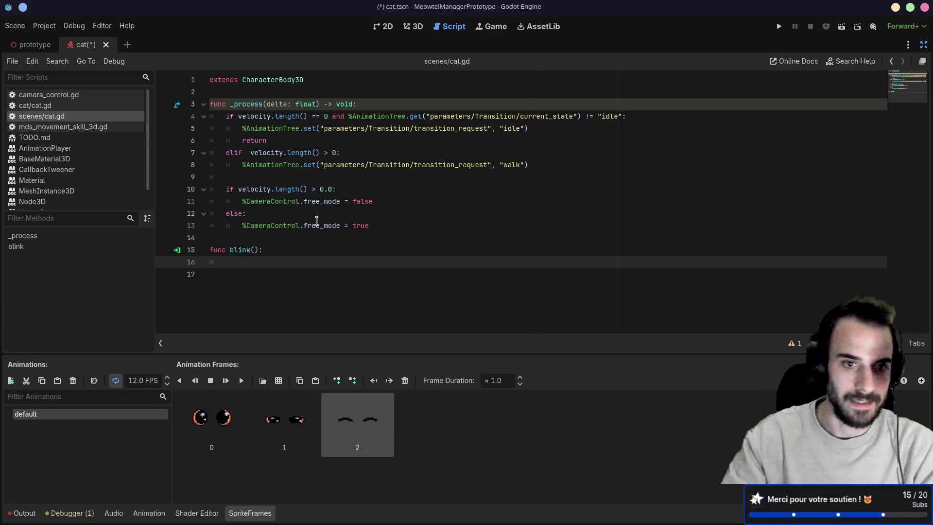
key("ctrl+alt+Left")
key("ctrl+alt+Right")
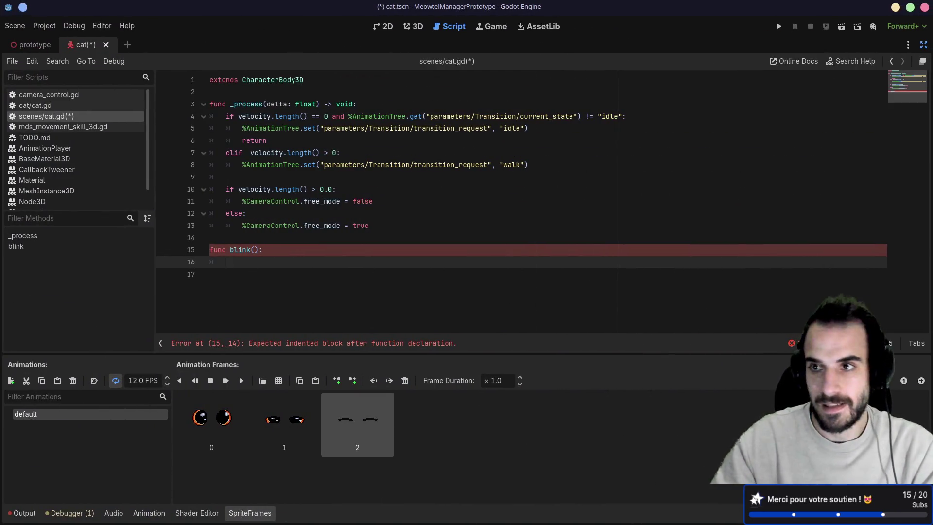
Step: Rename the eye sprite node to Eyes and enable Access as Unique Name
left_click(925, 43)
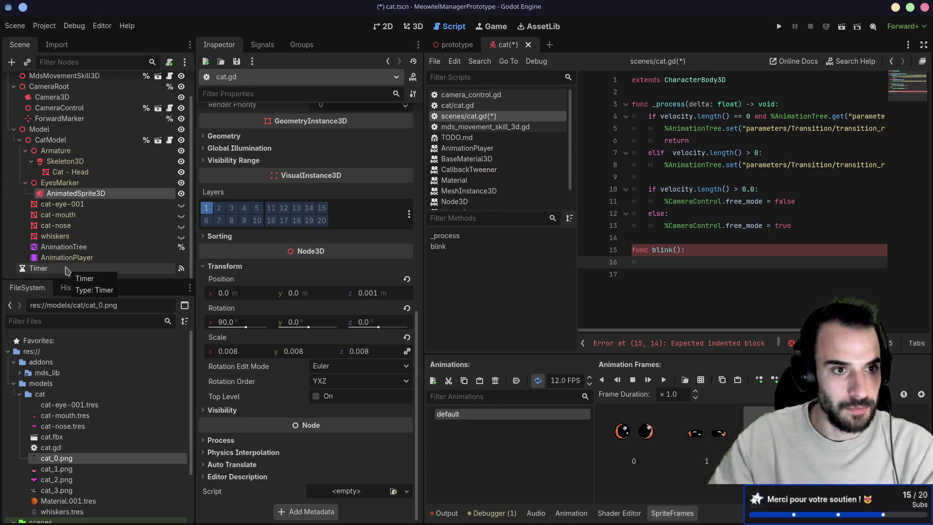
right_click(88, 193)
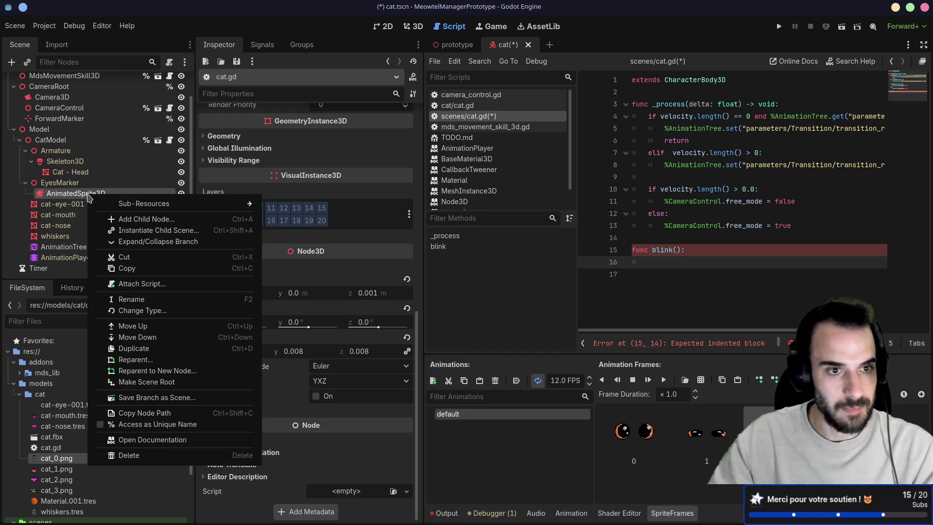
left_click(76, 194)
left_click(76, 194)
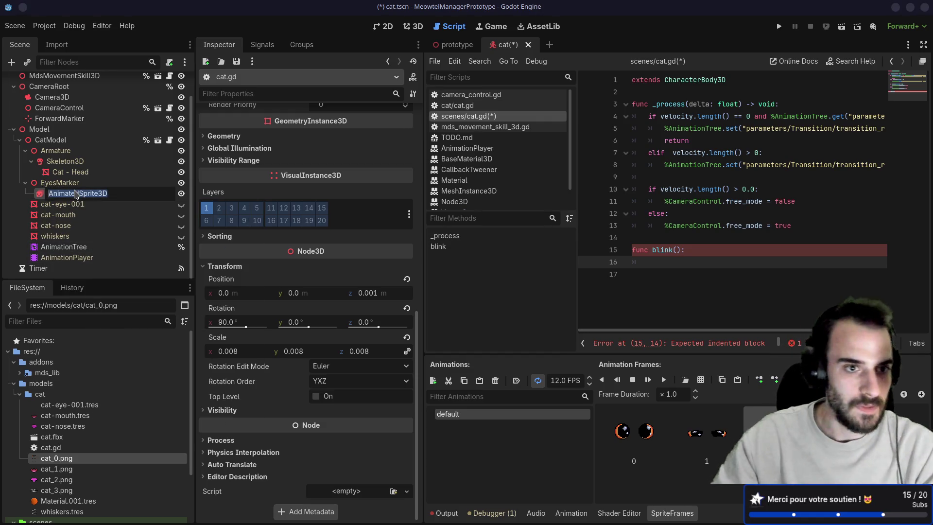
type("Eyes")
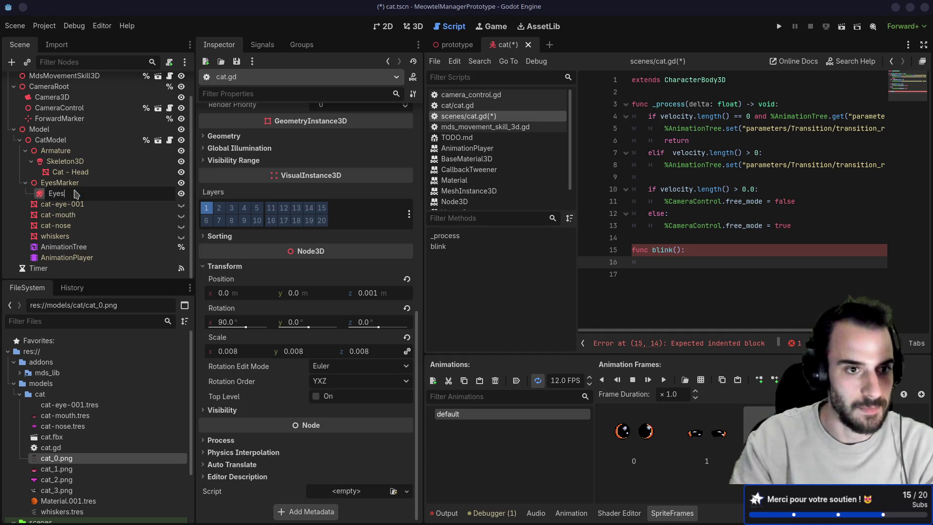
key("Return")
right_click(74, 193)
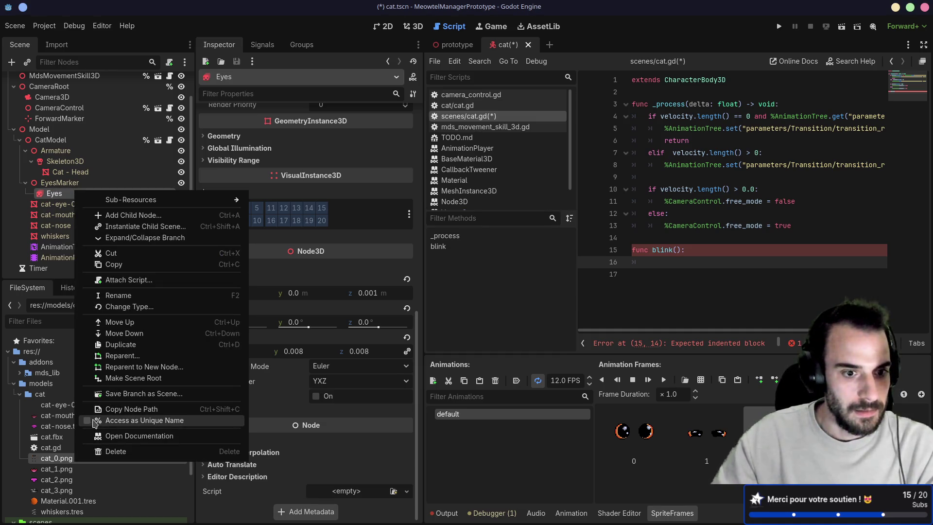
left_click(95, 423)
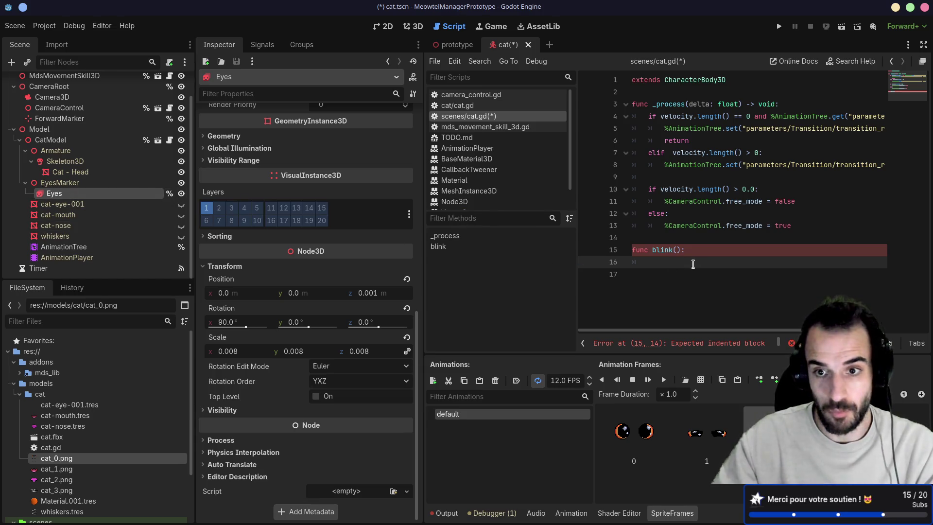
type("%")
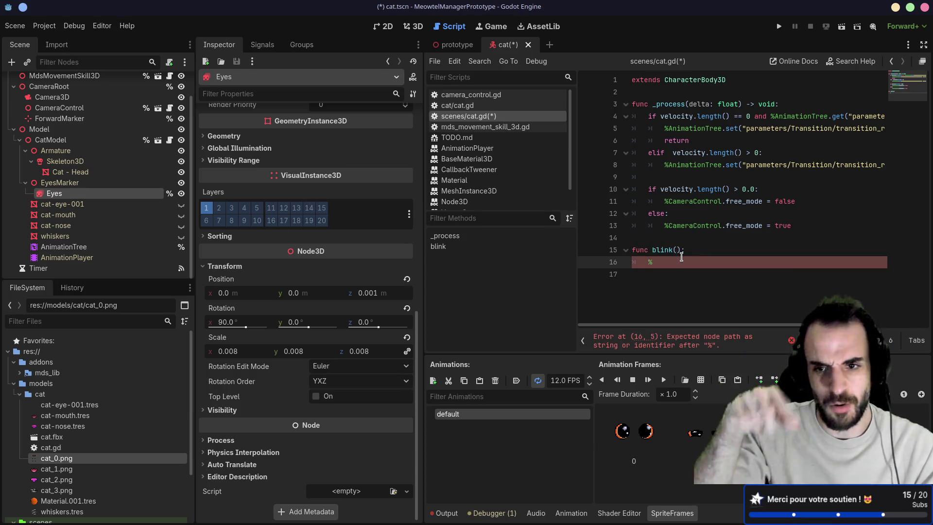
Step: Write %Eyes.play("default") in blink() and save the script
type("E")
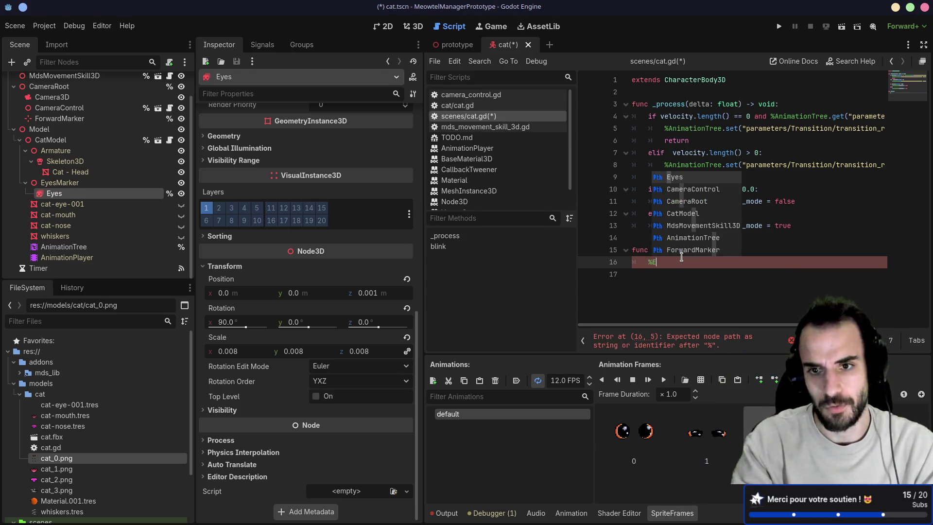
type("yes.play")
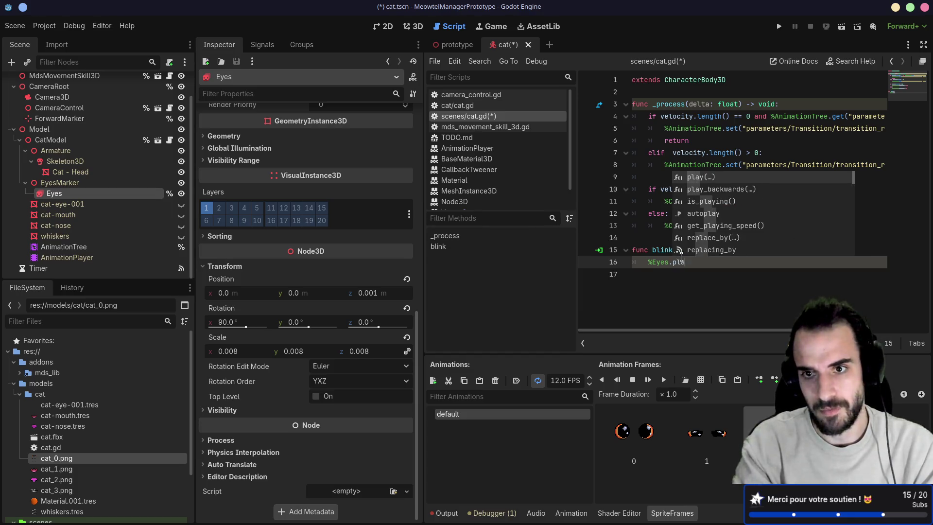
key("Return")
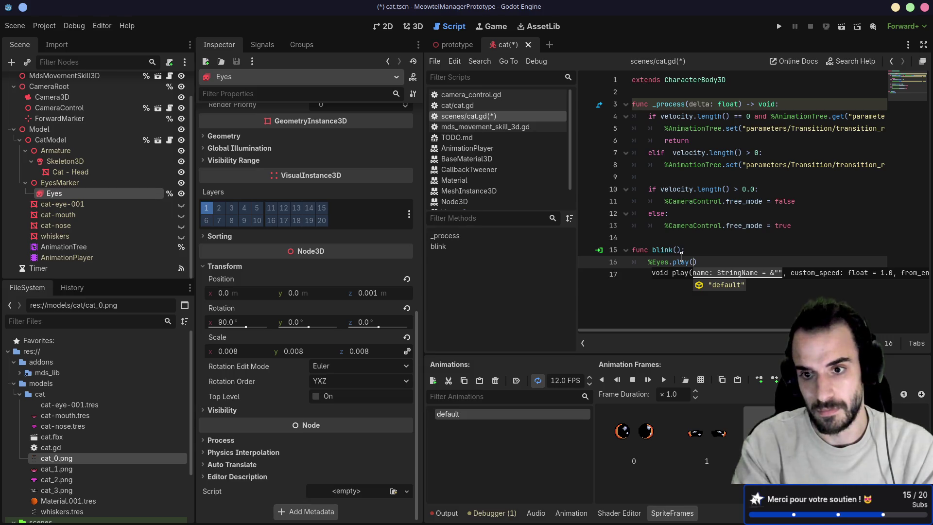
type("\"default")
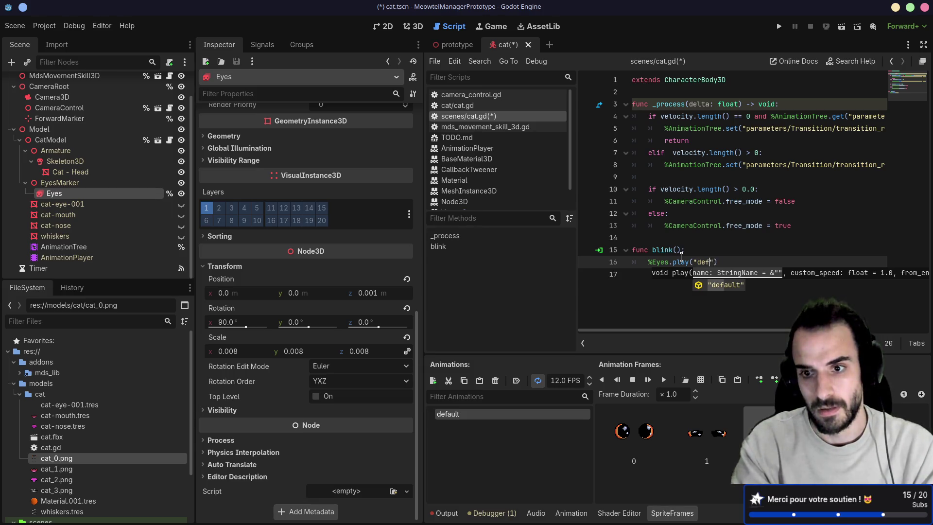
type("\"")
key("ctrl+s")
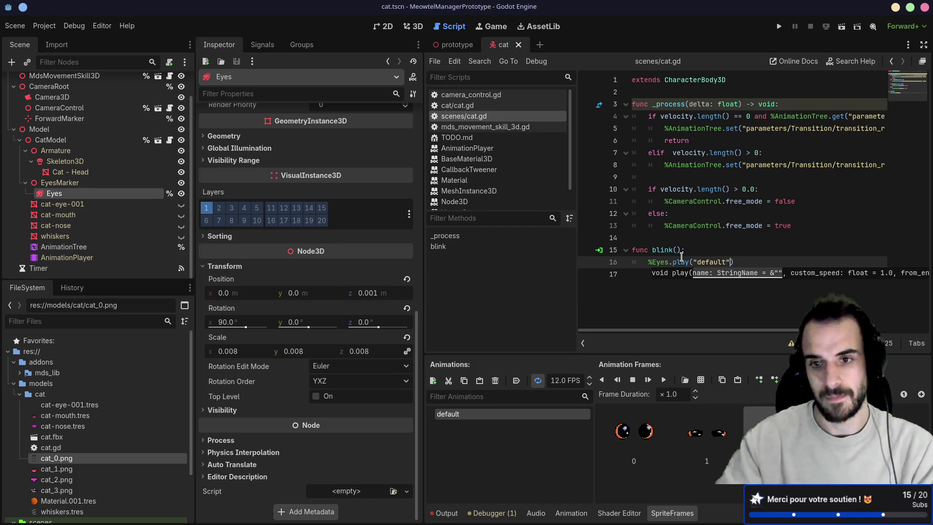
left_click(689, 238)
mouse_move(739, 263)
left_mouse_down()
mouse_move(617, 260)
mouse_move(632, 237)
left_mouse_up()
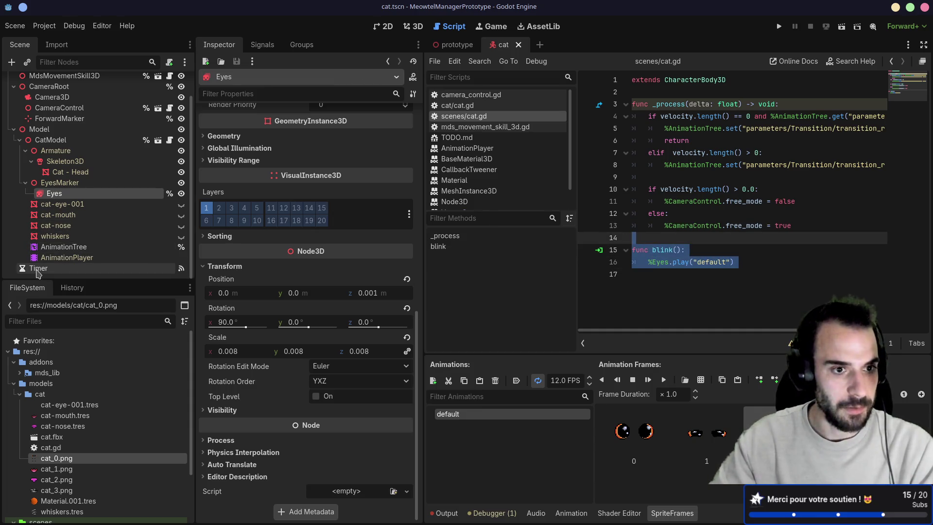
Step: Check the Timer's signal connections and do a first test run of the game
left_click(40, 268)
left_click(263, 44)
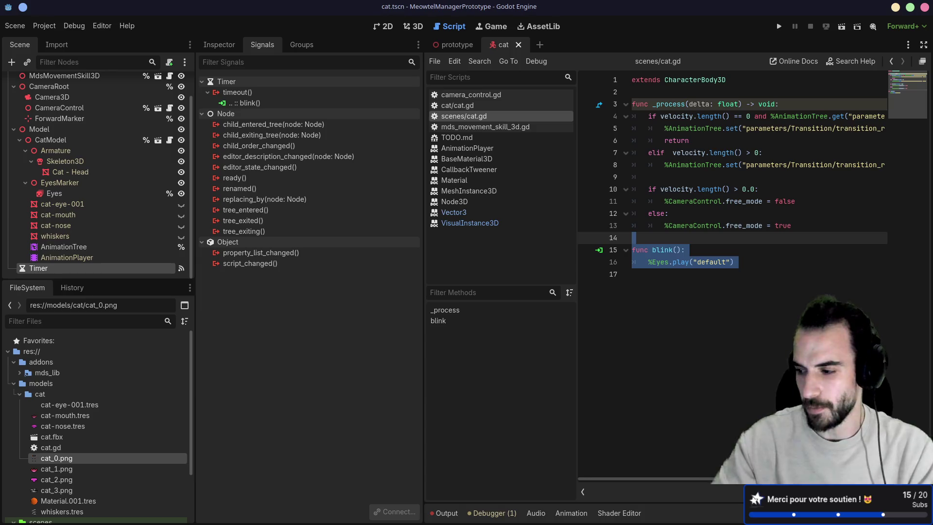
left_click(779, 26)
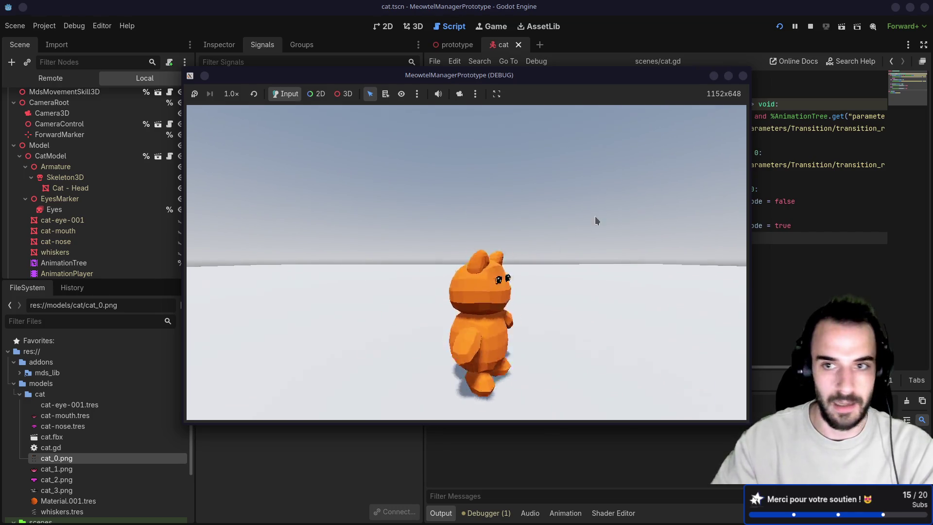
key("F8")
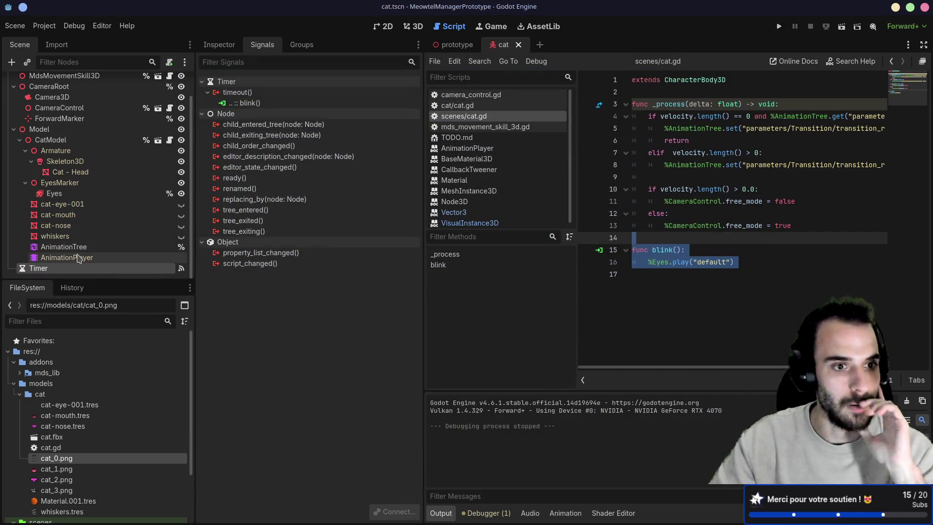
Step: Turn off looping on the Eyes default animation and rerun the game to watch blinking
left_click(73, 193)
left_click(538, 380)
left_click(779, 27)
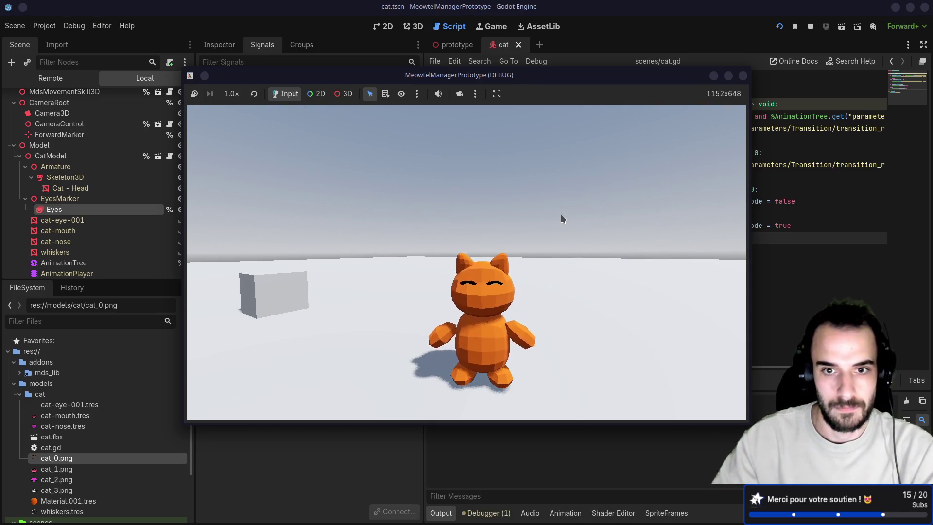
key("d")
key("a")
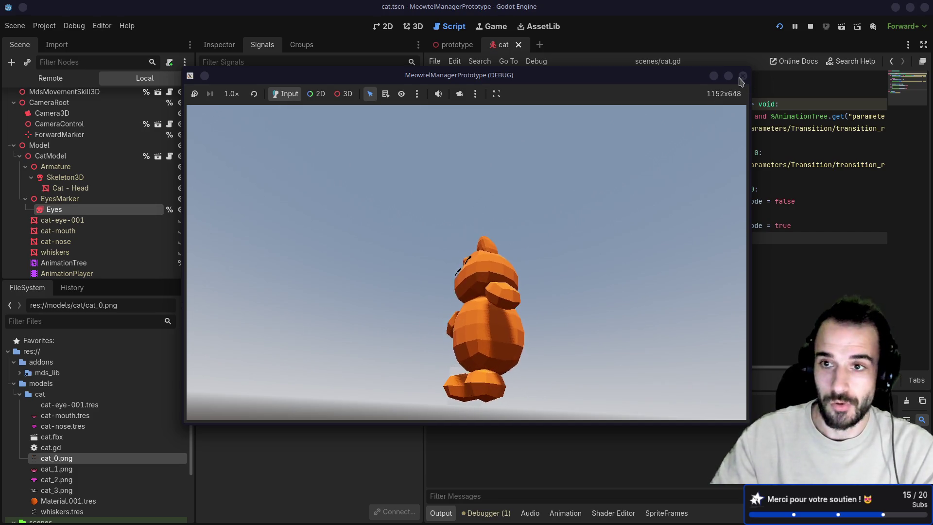
left_click(743, 76)
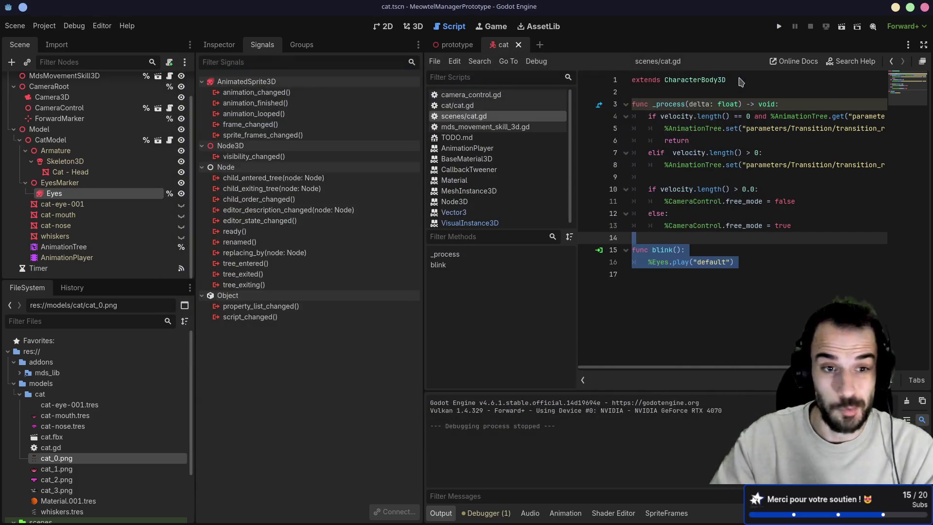
Step: Hide the script and method lists and narrow the side panels to widen the code
left_click(667, 263)
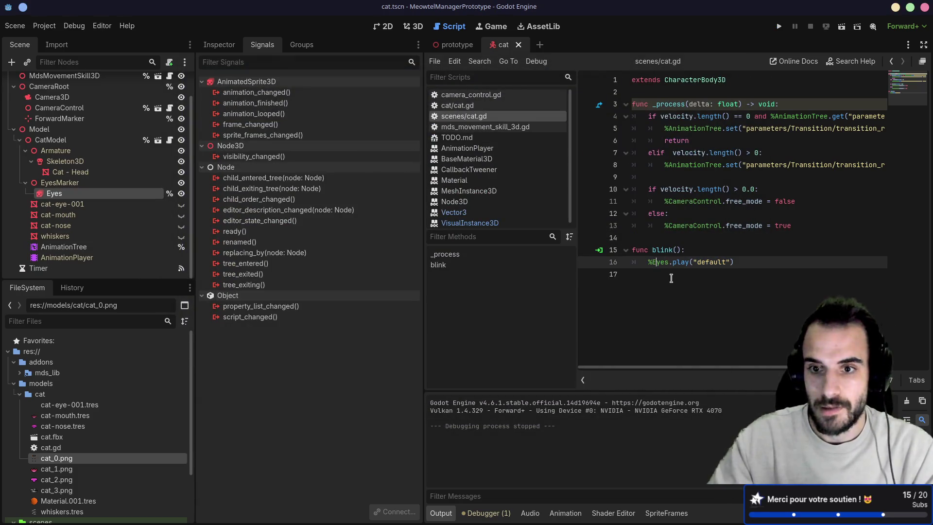
left_click(671, 278)
left_click(647, 238)
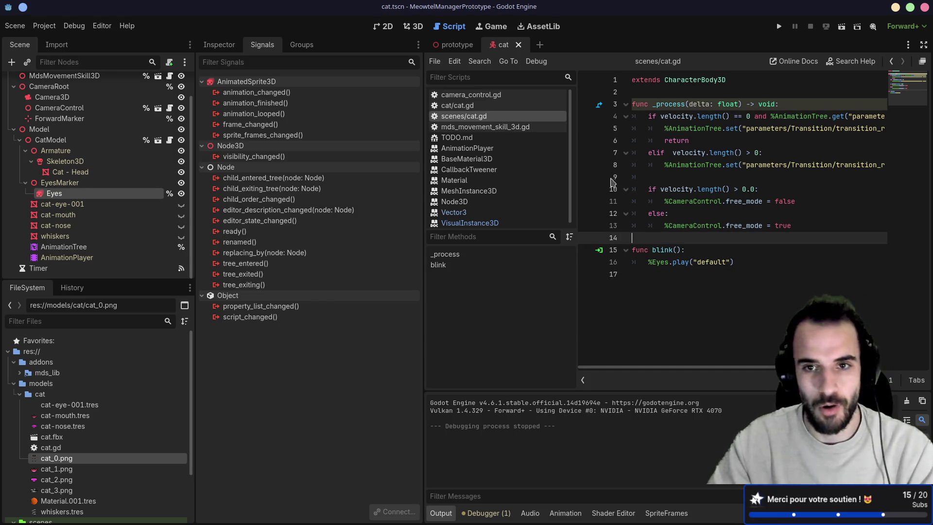
left_click(582, 380)
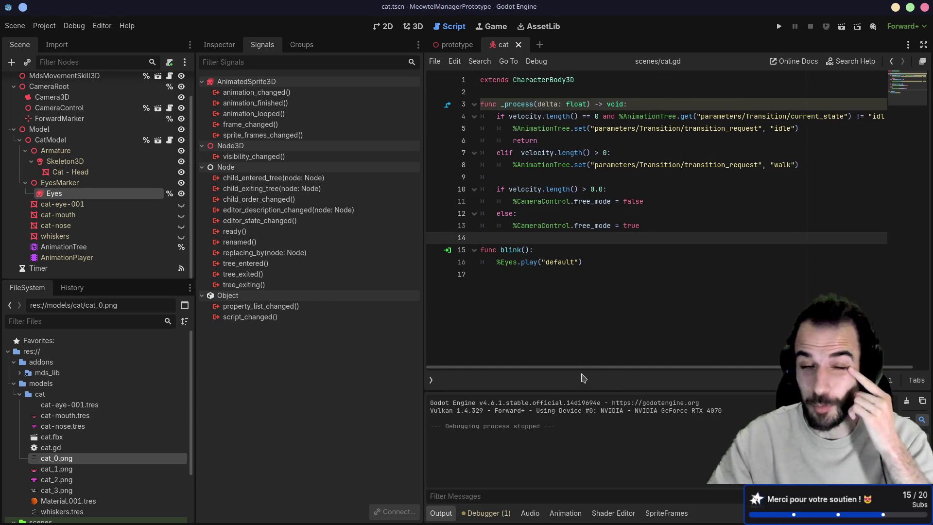
left_click_drag(422, 220, 365, 221)
left_click_drag(195, 190, 178, 190)
scroll(87, 195, "up", 2)
Step: Select the Eyes.play("default") call on line 16, then switch to the web browser
left_click(469, 274)
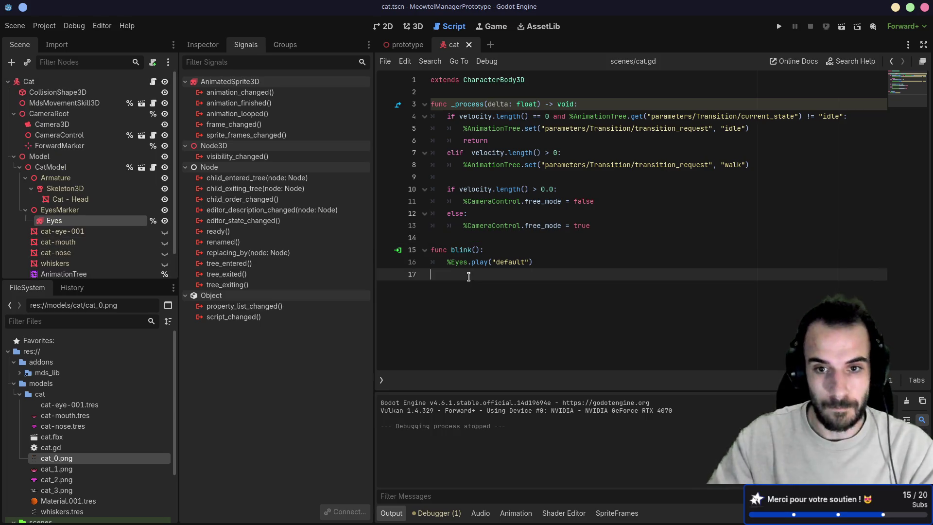
left_click_drag(453, 262, 595, 267)
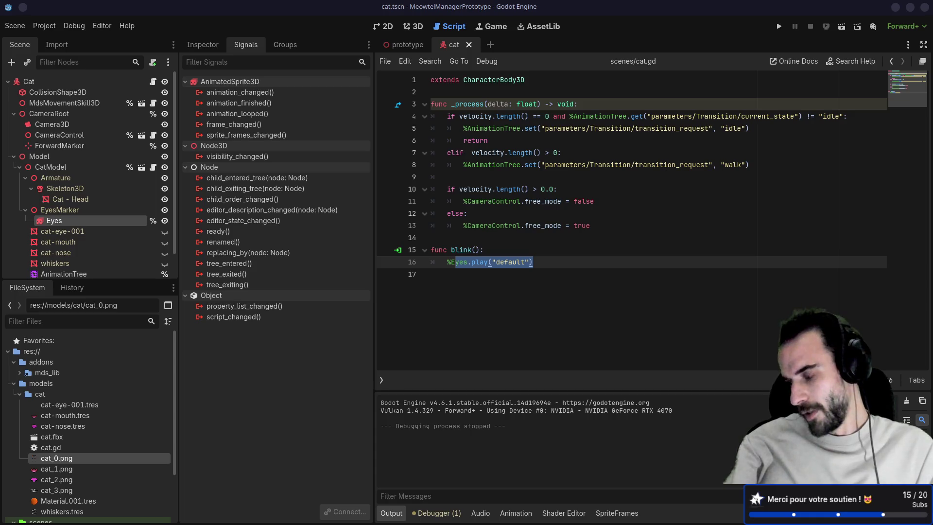
mouse_move(487, 522)
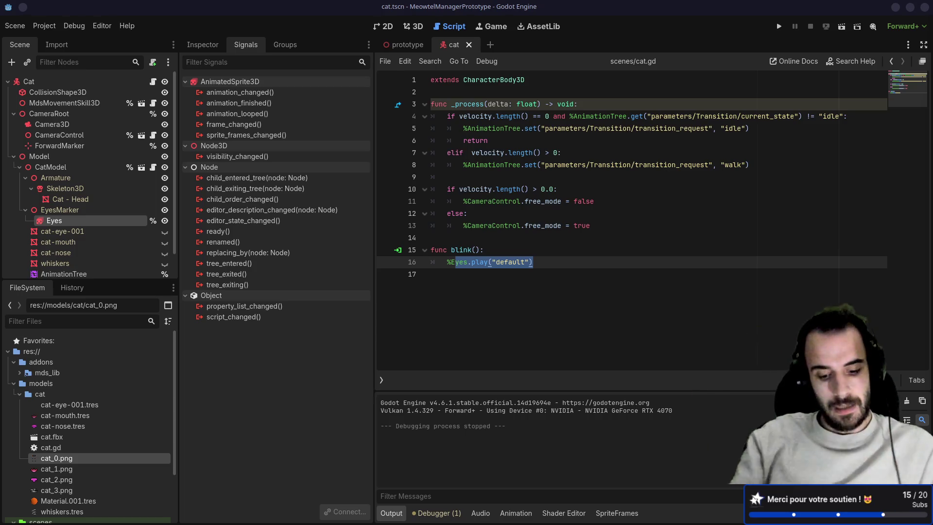
key("alt+Tab")
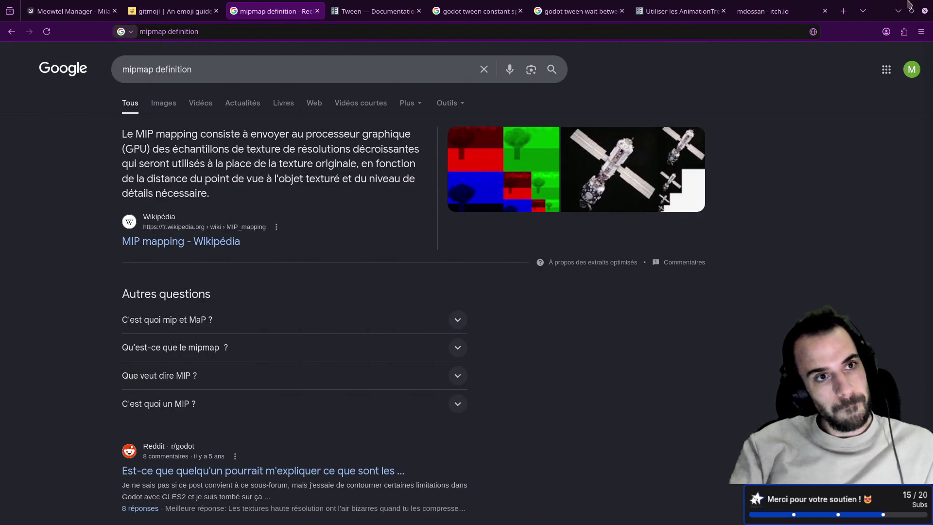
Step: Show the Meowtel Manager Milanote board with its Game Design Brief at 100% zoom
left_click(73, 10)
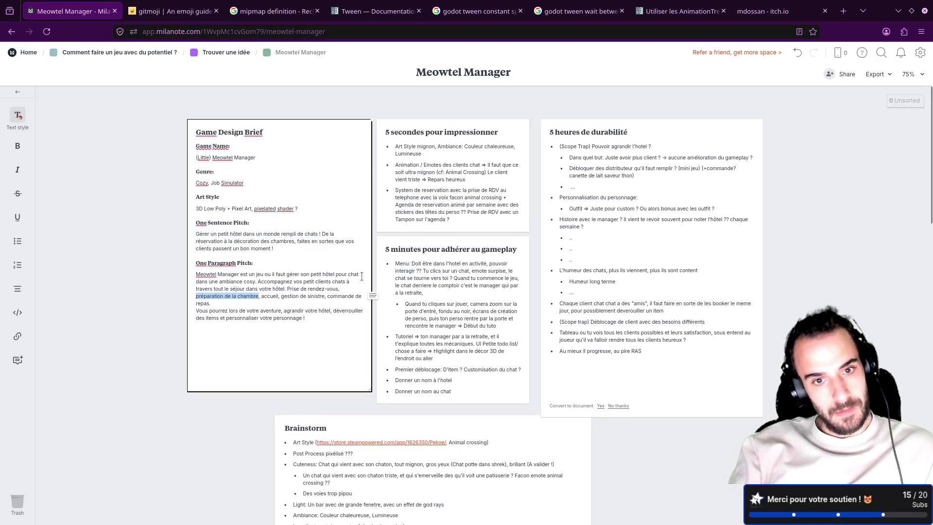
key("ctrl+equal")
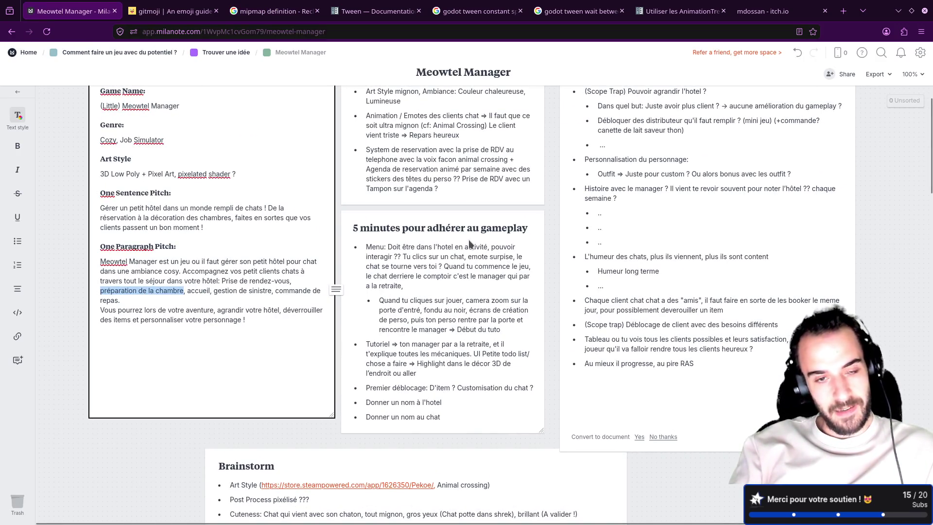